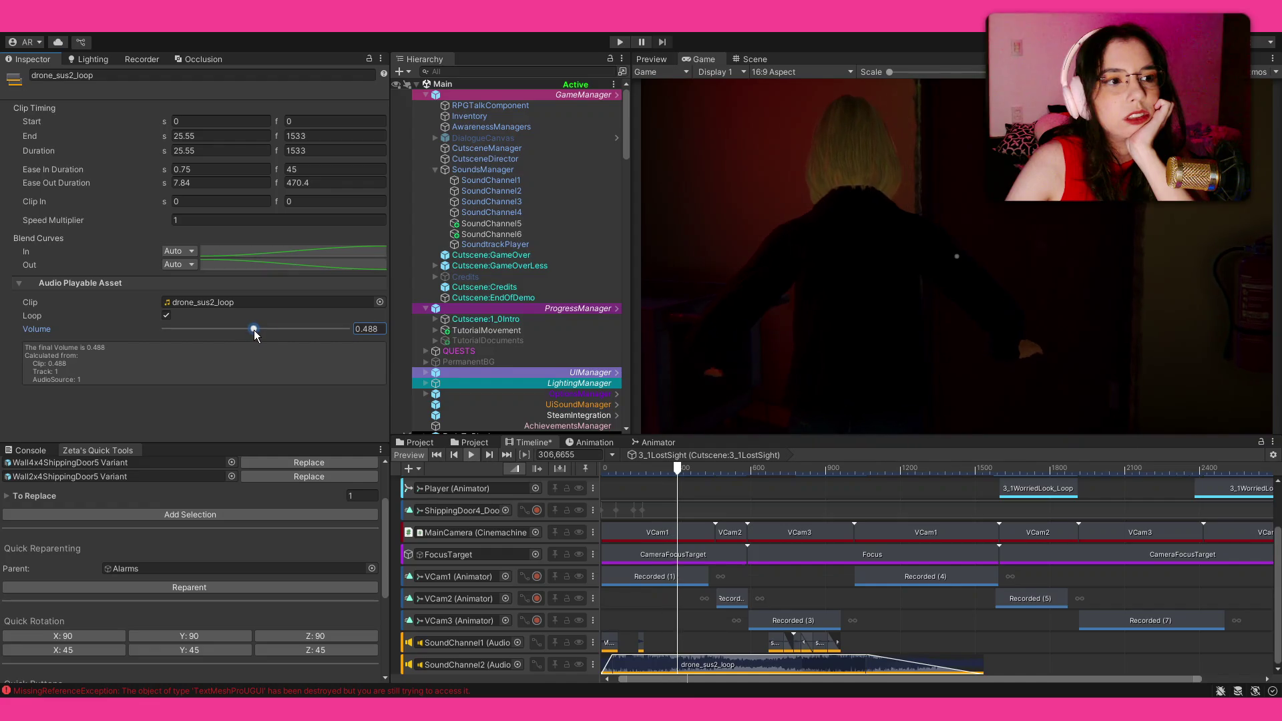
Extend drone_sus2_loop's ease-out to 11.32 s, set its volume to 0.54, and scrub back.
left_click_drag(162, 186, 193, 194)
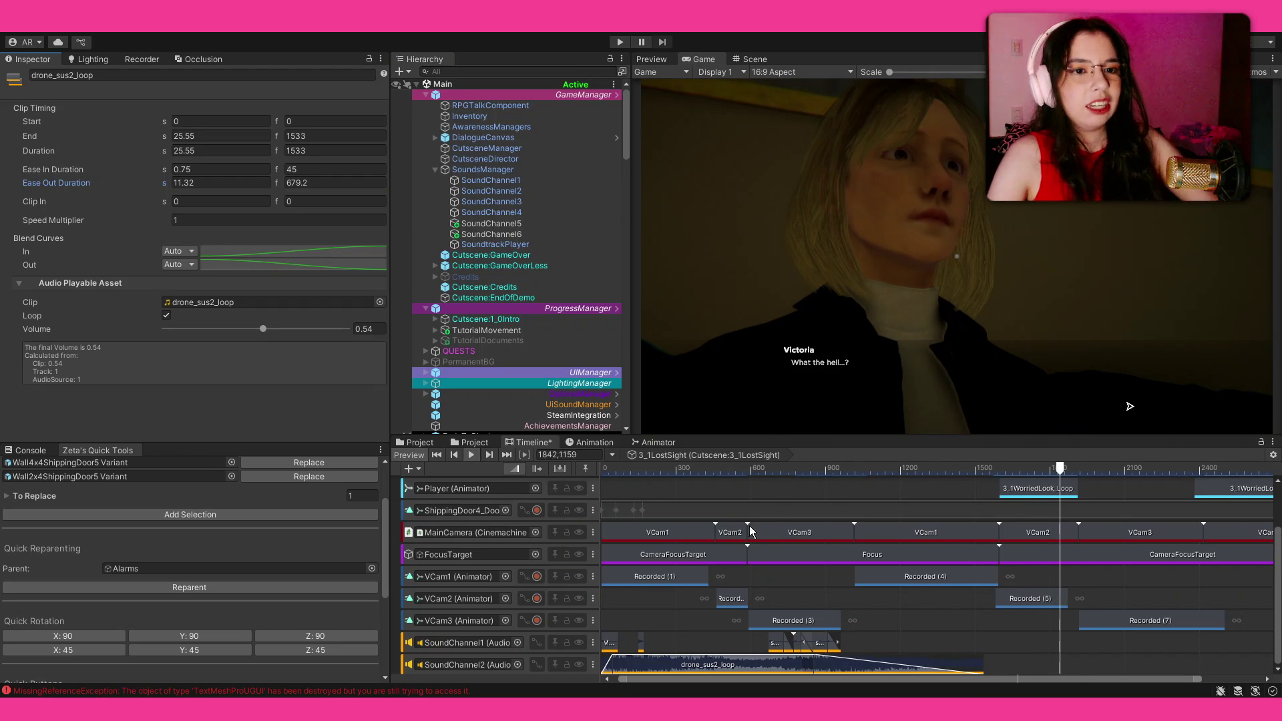
left_click_drag(1024, 474, 1037, 470)
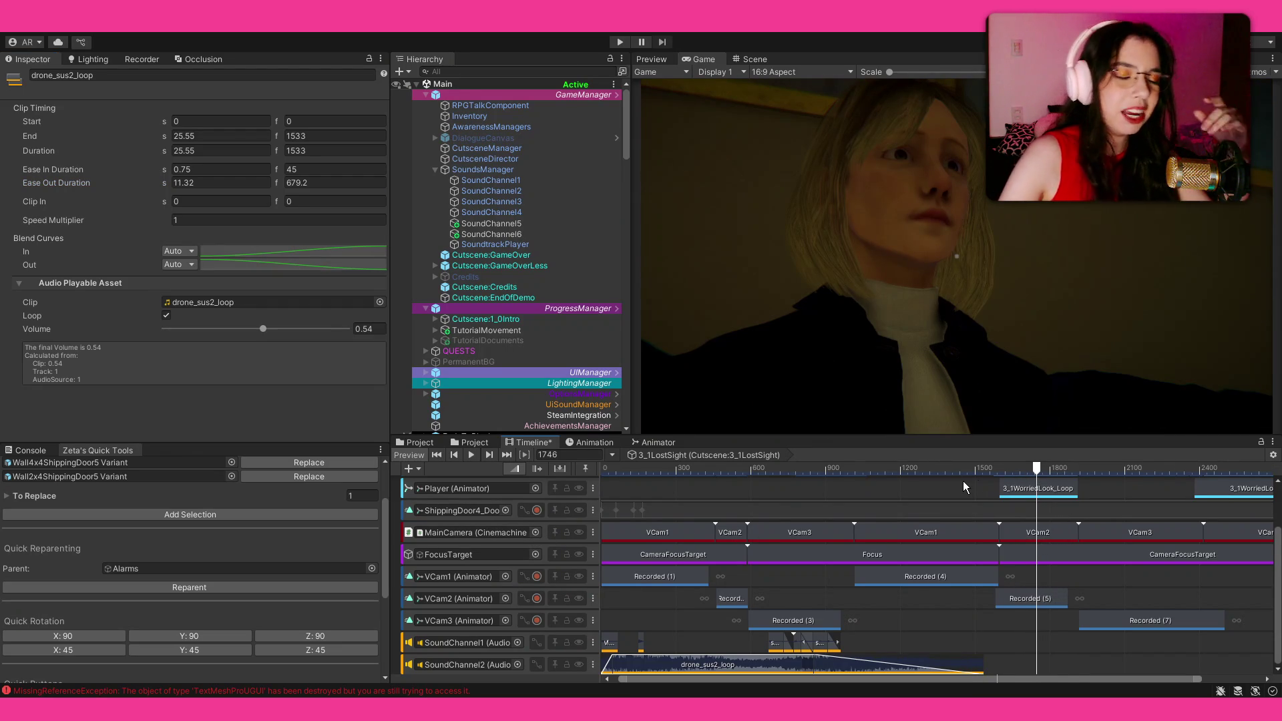
Scrub the cutscene to frame 1715 and inspect the 3_1LostSight dialogue clip's settings.
scroll(965, 494, "up", 3)
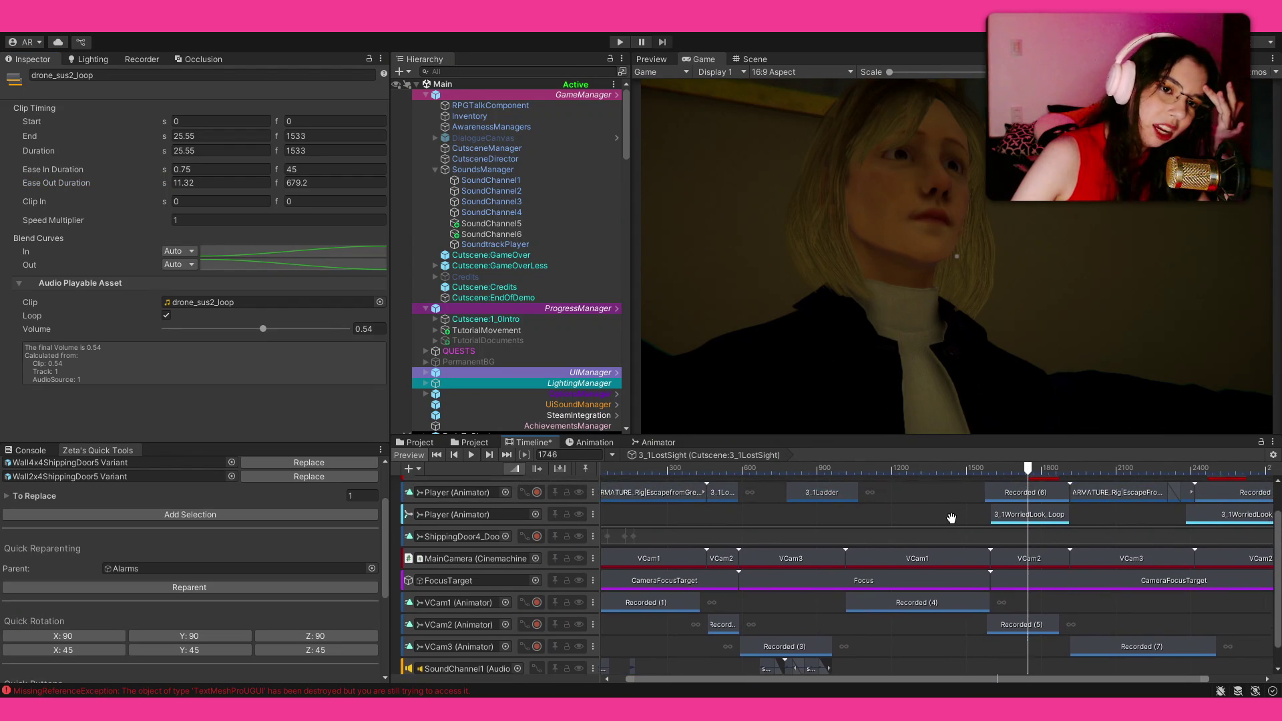
left_click_drag(767, 500, 810, 504)
scroll(988, 470, "up", 1)
mouse_move(996, 469)
left_mouse_down()
mouse_move(1039, 468)
mouse_move(903, 529)
left_mouse_up()
scroll(899, 524, "up", 6)
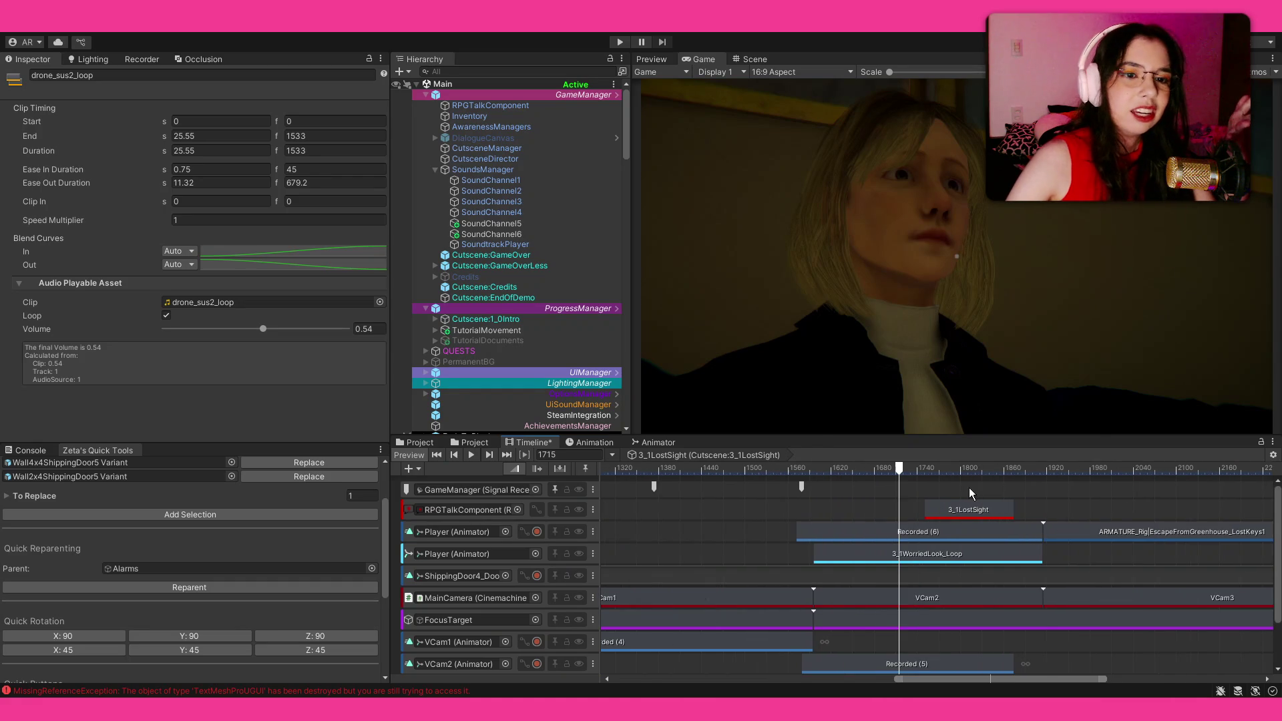
left_click(953, 502)
mouse_move(958, 469)
left_mouse_down()
mouse_move(945, 471)
mouse_move(971, 469)
mouse_move(850, 470)
left_mouse_up()
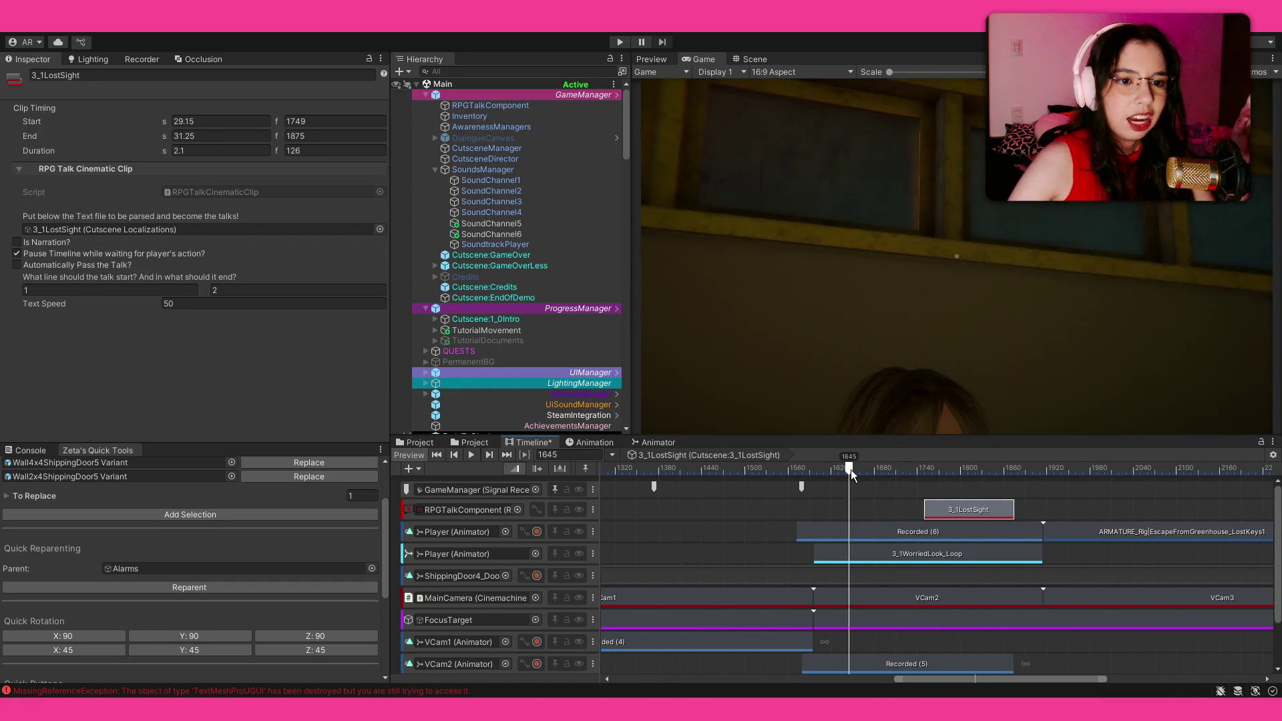
Compare the 3_1WorriedLook_Loop animation clip with 3_1LostSight, scrubbing to where the dialogue appears.
left_click(851, 560)
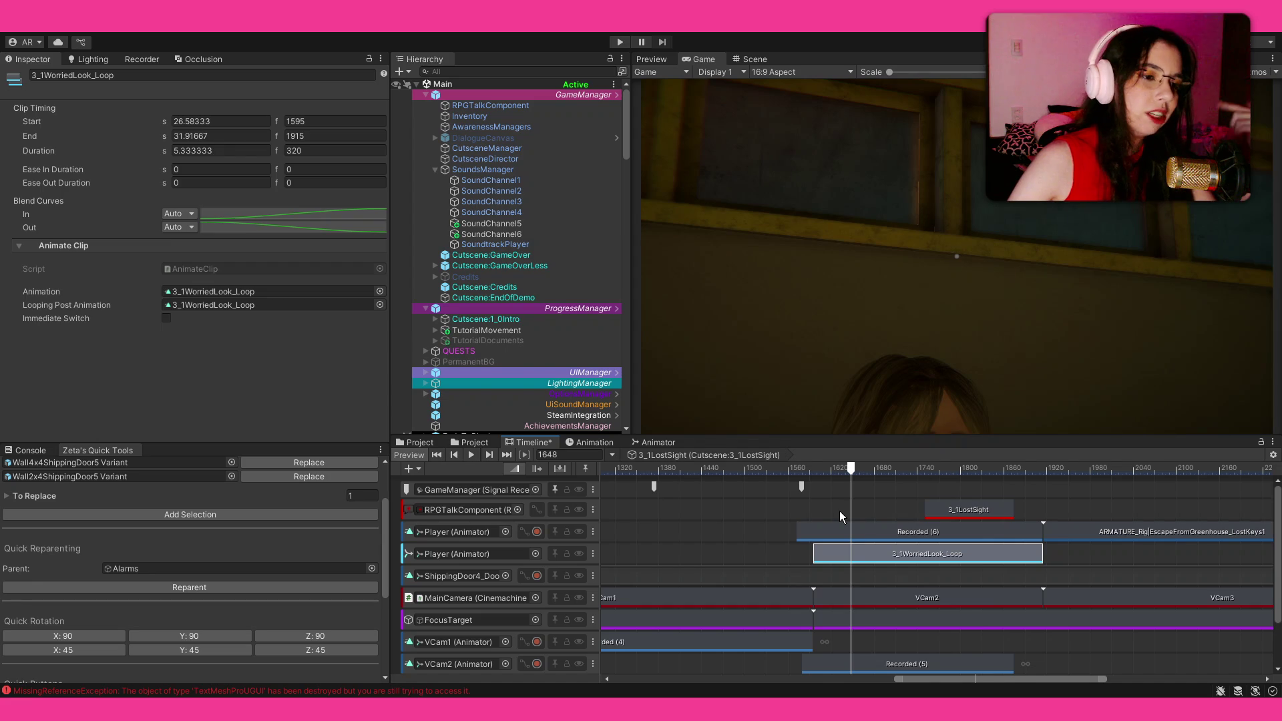
left_click_drag(895, 473, 1013, 471)
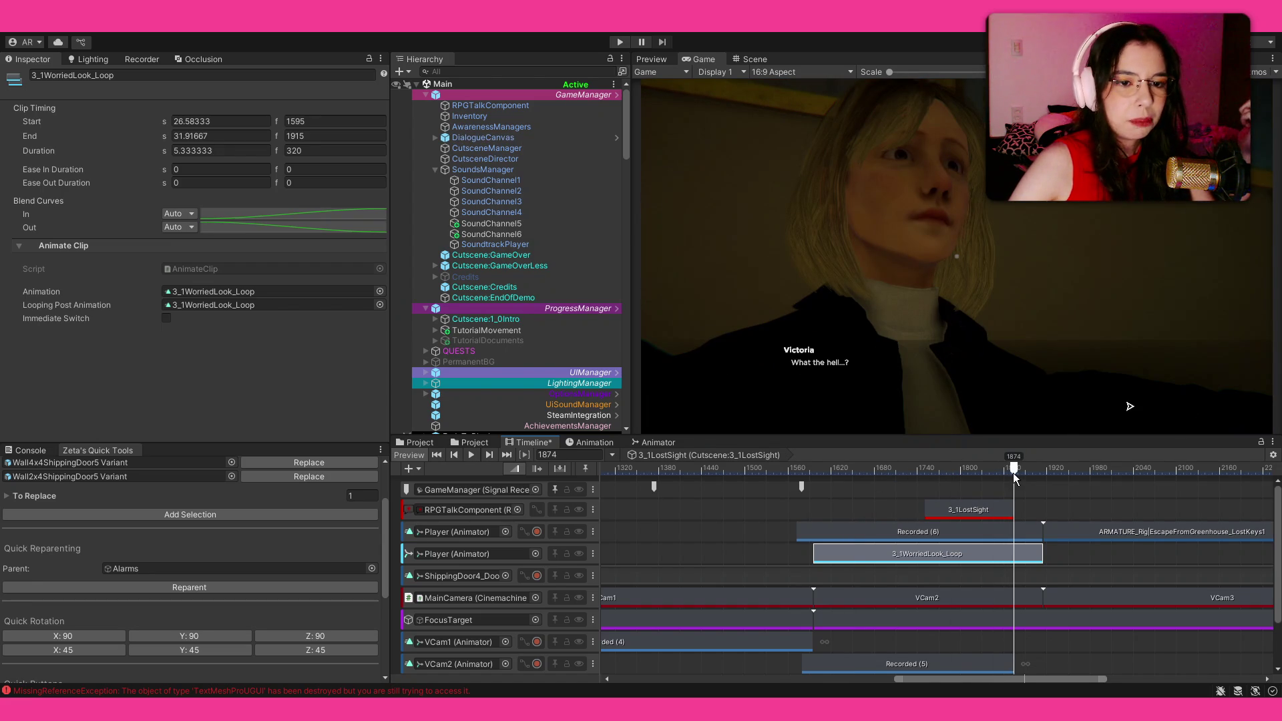
left_click(999, 509)
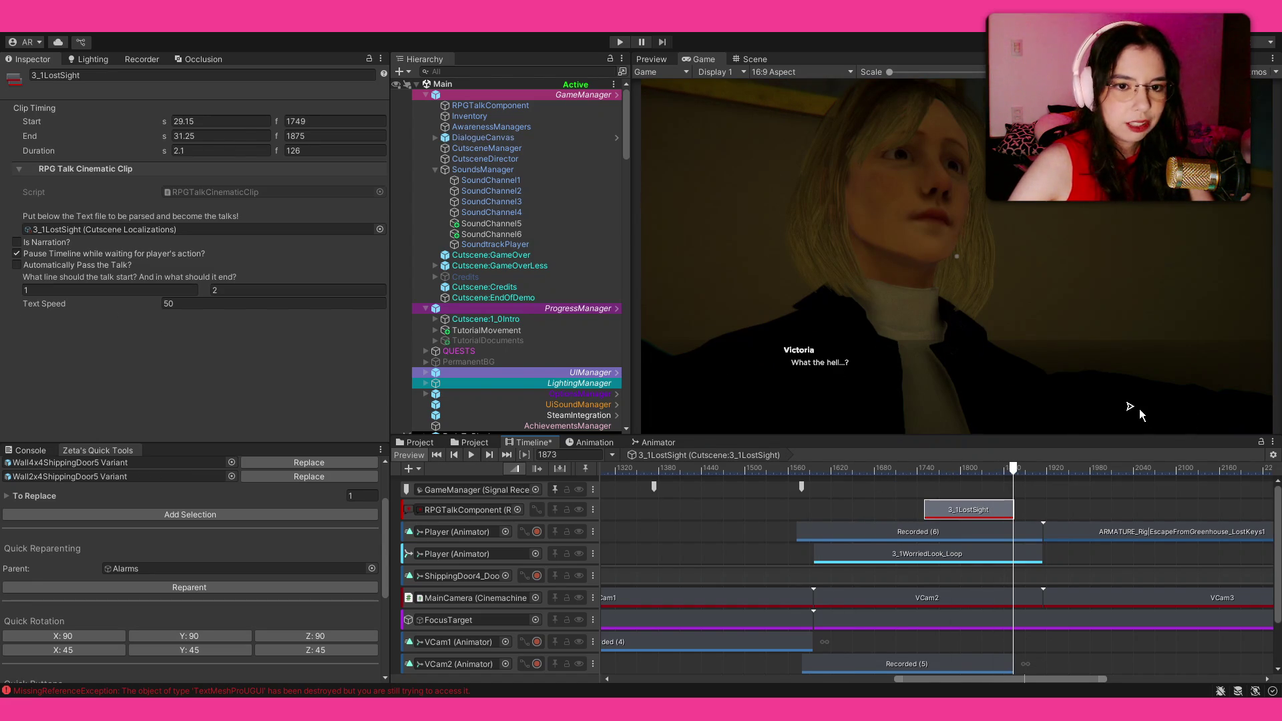
left_click(957, 559)
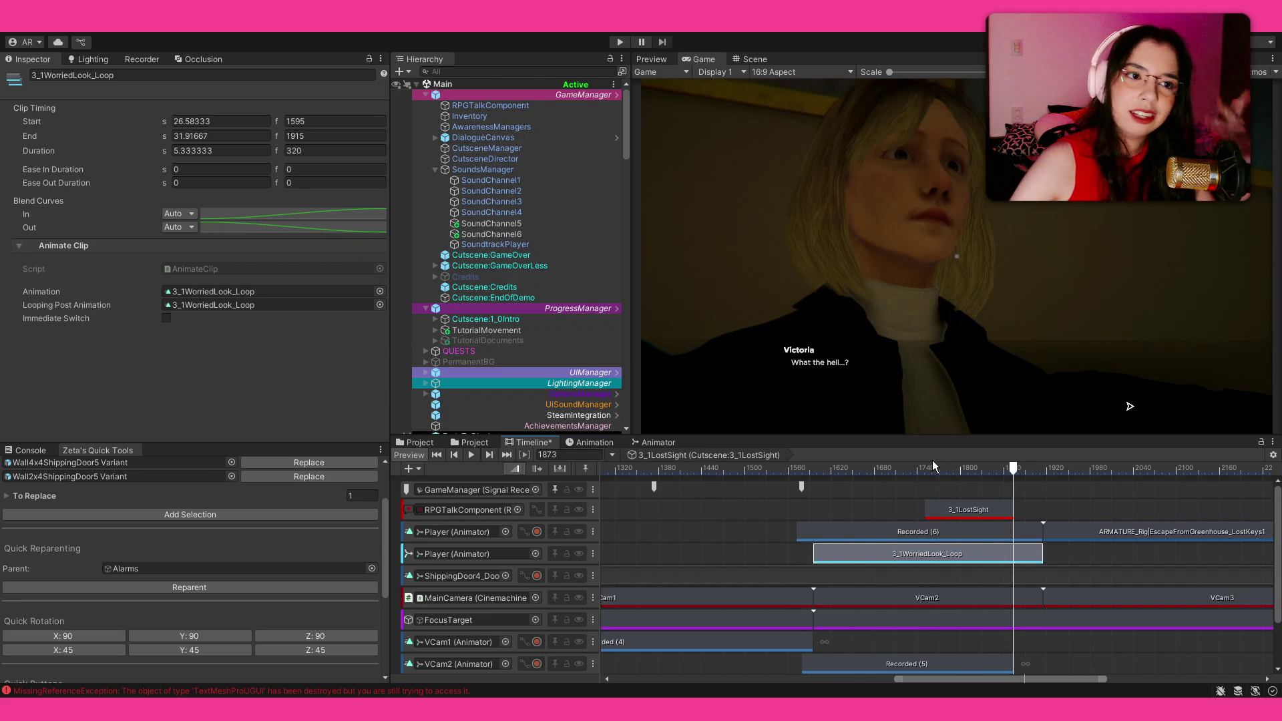
scroll(835, 480, "down", 3)
left_click_drag(1090, 470, 1143, 475)
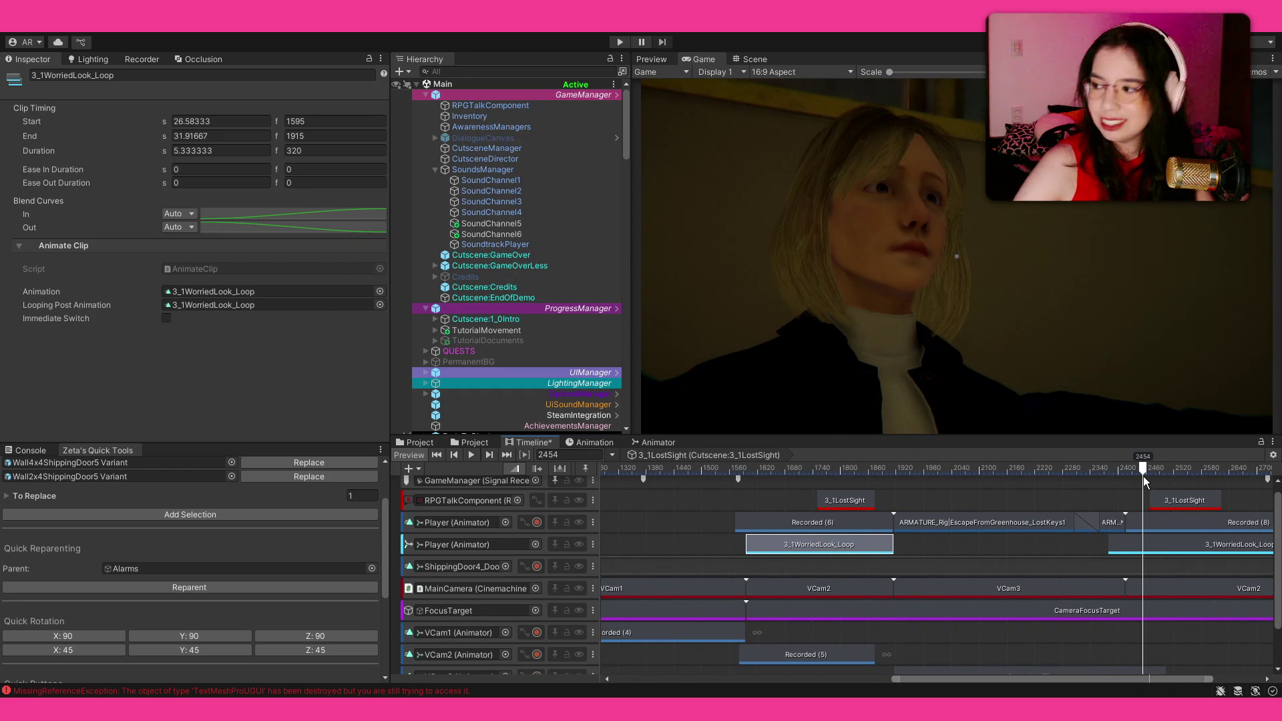
Return the cutscene preview to frame 0.
scroll(649, 482, "left", 10)
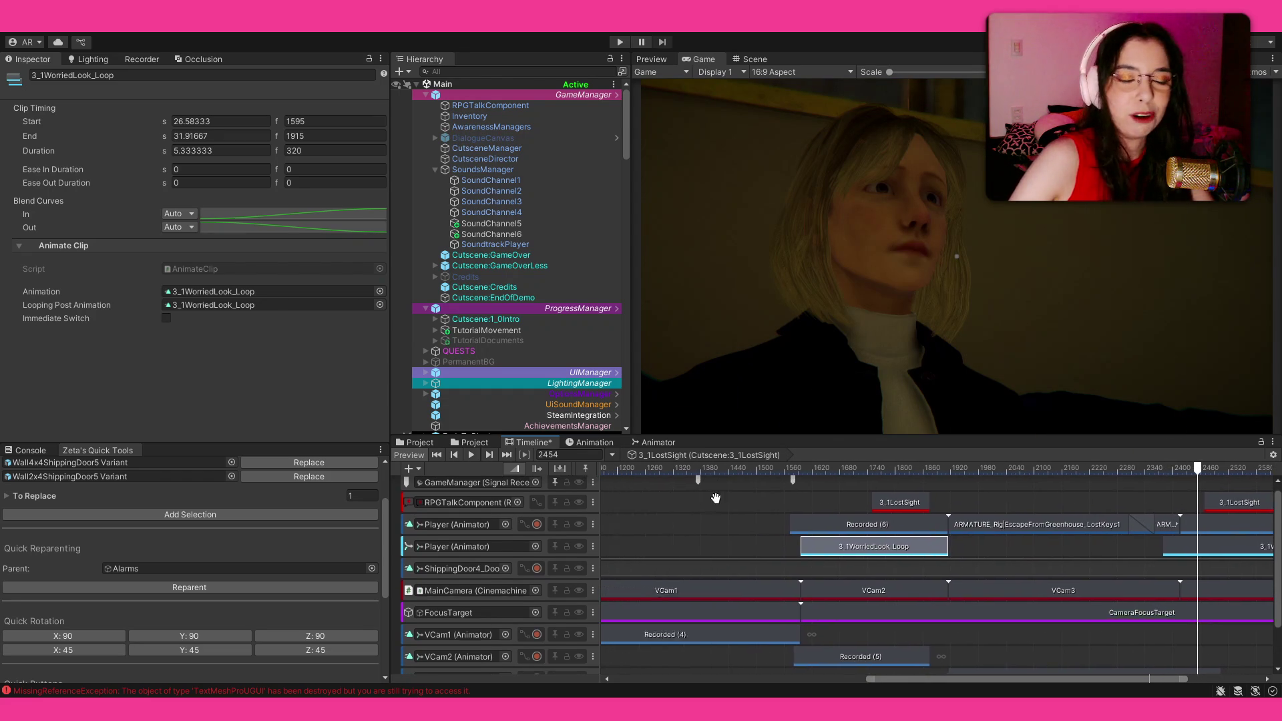
scroll(895, 507, "down", 2)
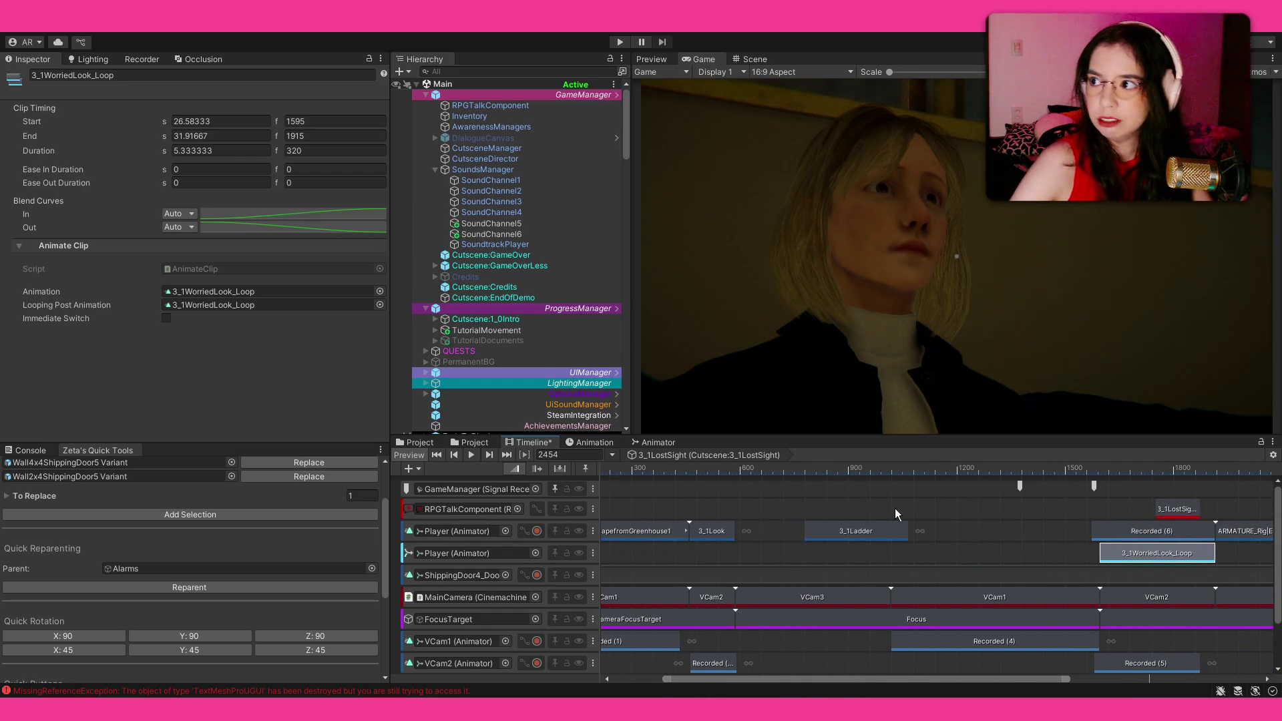
scroll(815, 510, "down", 4)
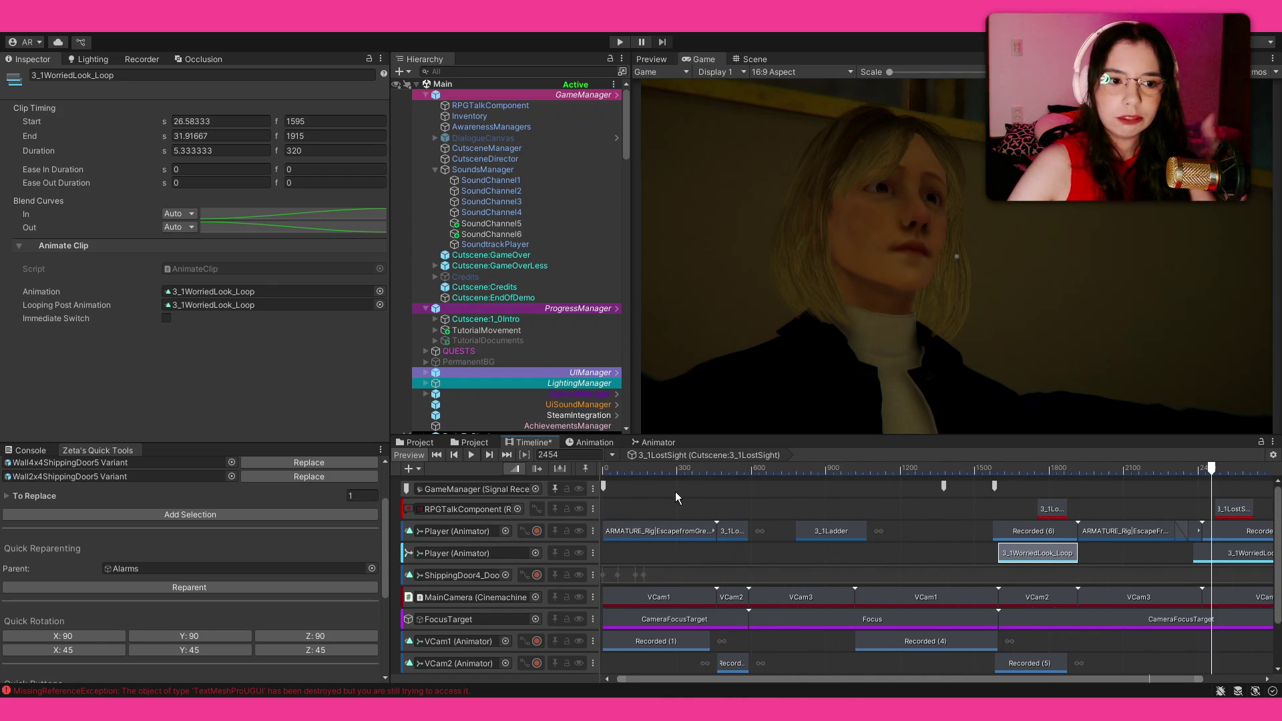
left_click(607, 471)
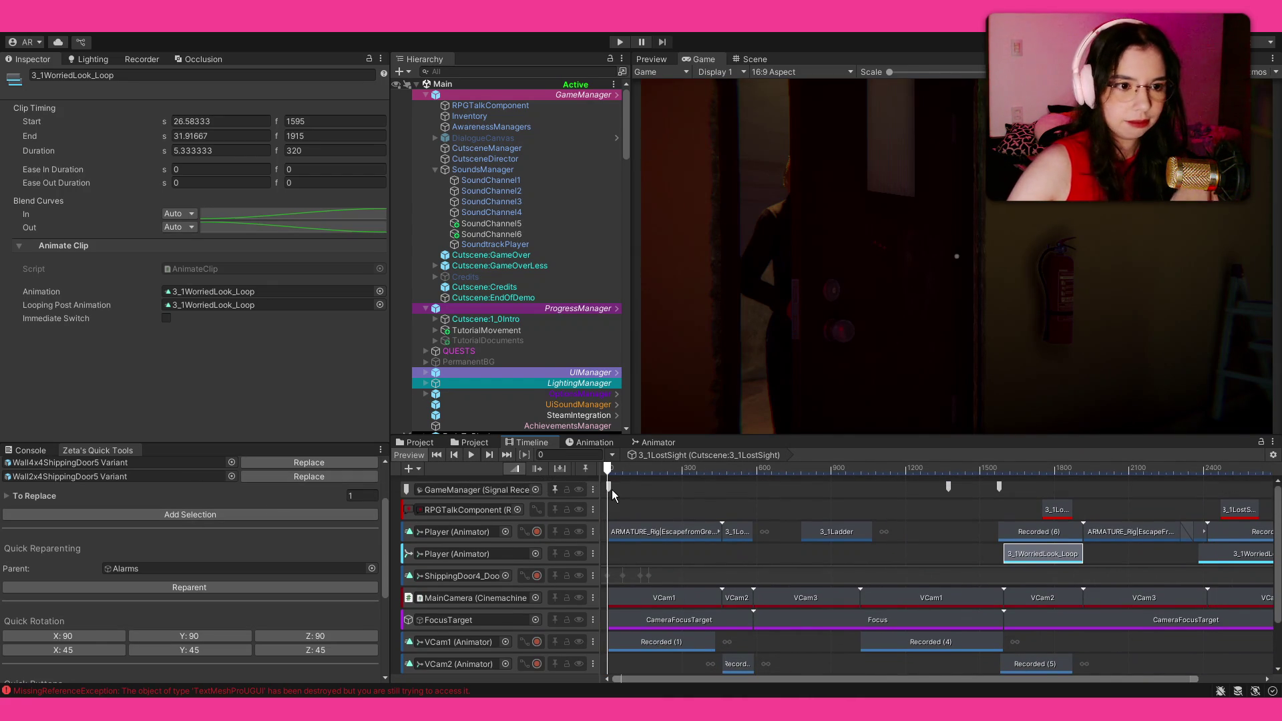
Play the 3_1LostSight cutscene from the start and scroll to the bottom of the track list.
left_click(471, 456)
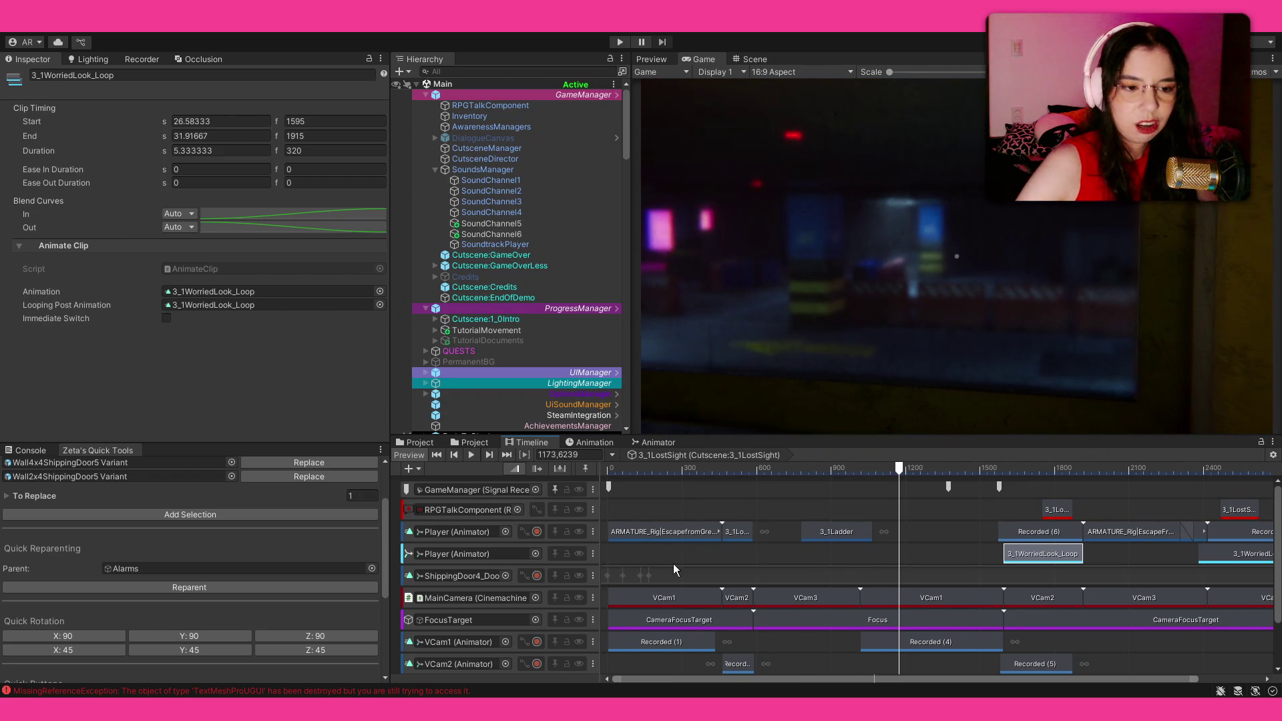
scroll(673, 565, "down", 3)
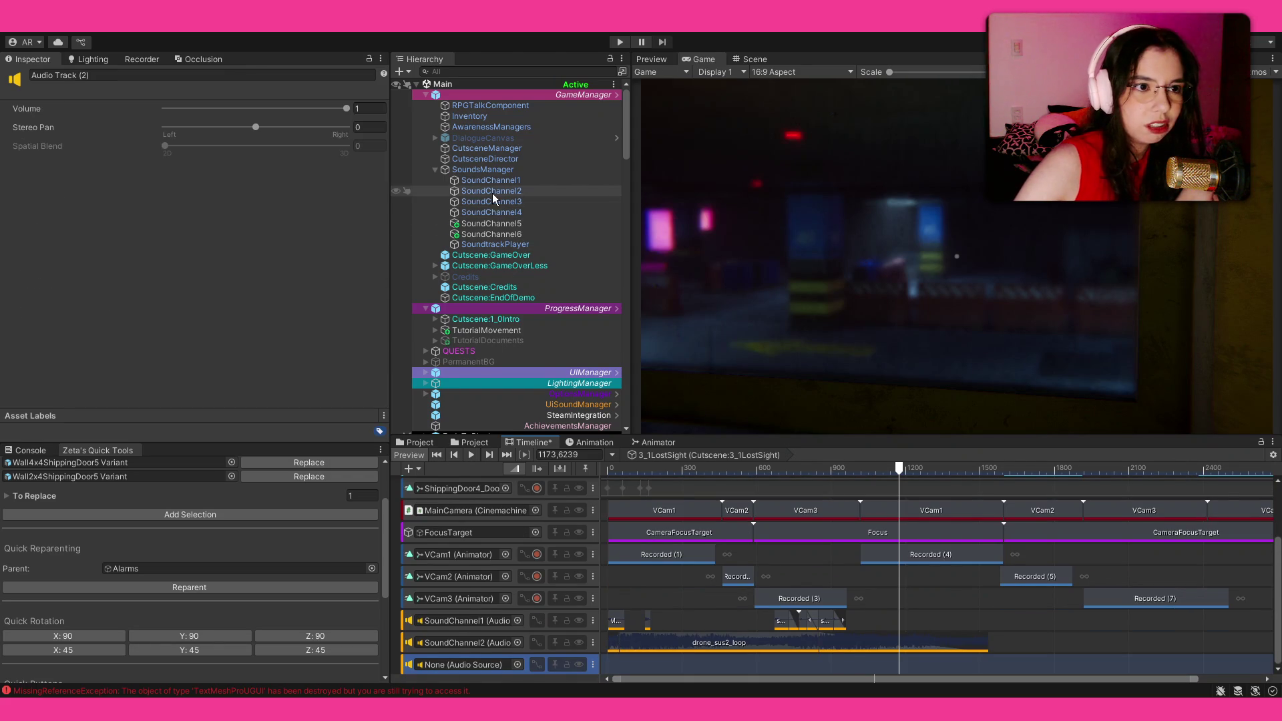
Bind the new audio track to SoundChannel3 and restore the cloth_rustle1 clip at 0.633 s.
left_click_drag(470, 663, 471, 665)
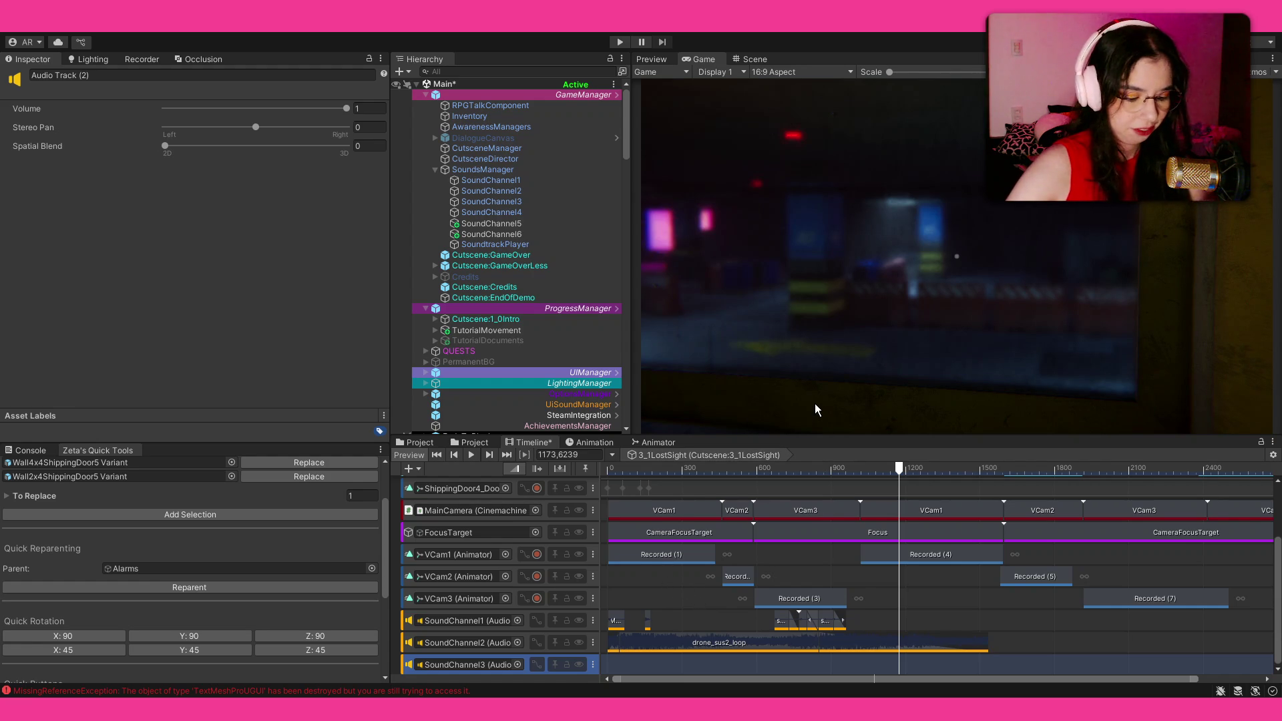
key("ctrl+z")
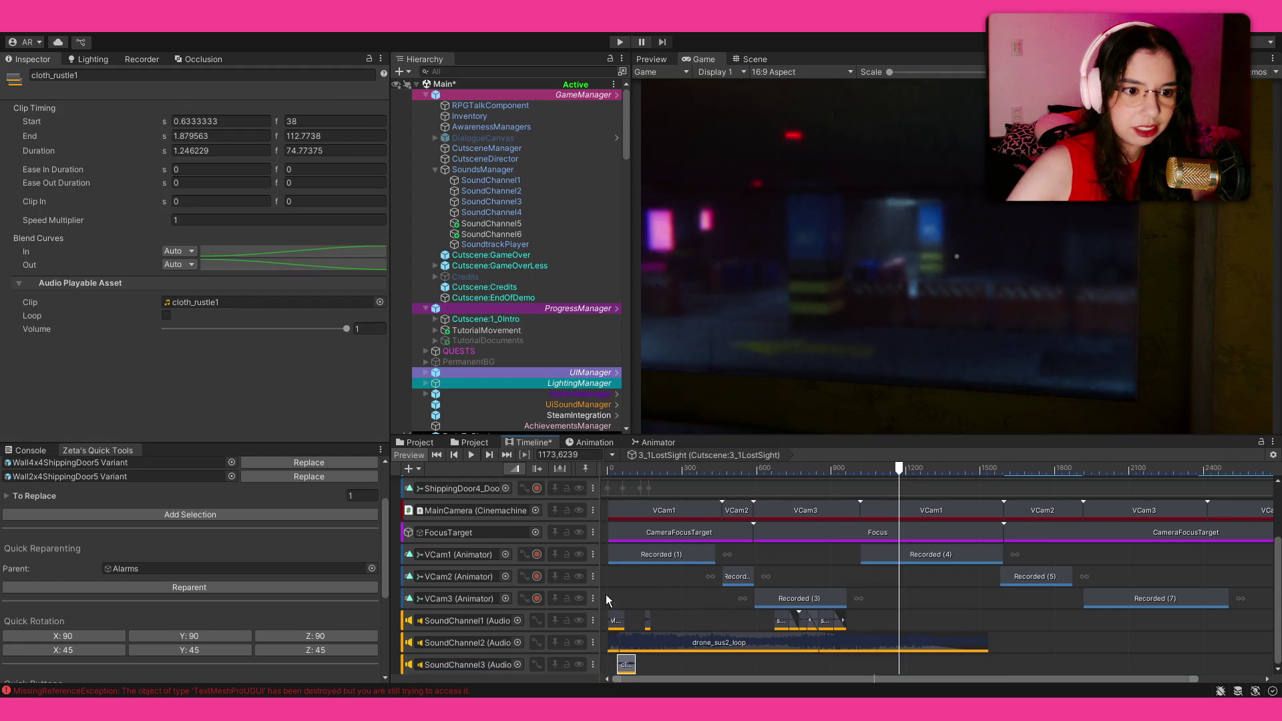
Replace cloth_rustle1 on SoundChannel3 with the Cena_Clothes1 sound, moved to start at 0.
scroll(620, 627, "up", 5)
left_click(623, 468)
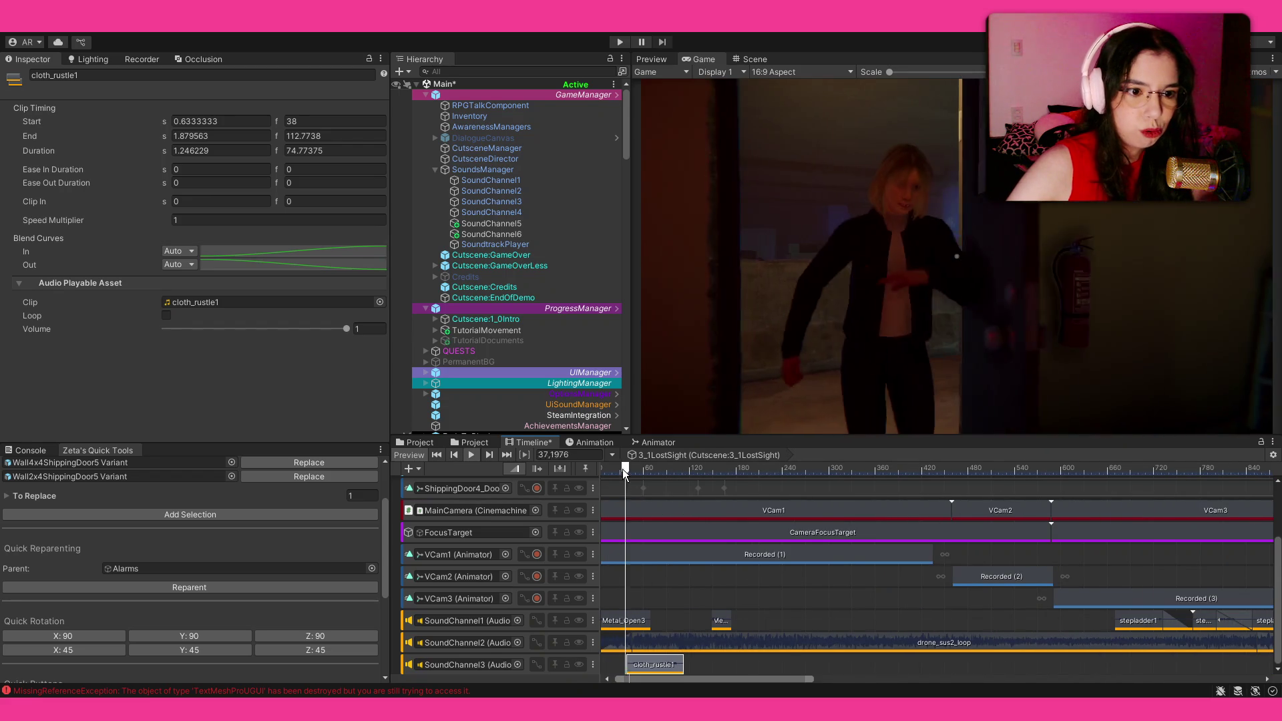
key("space")
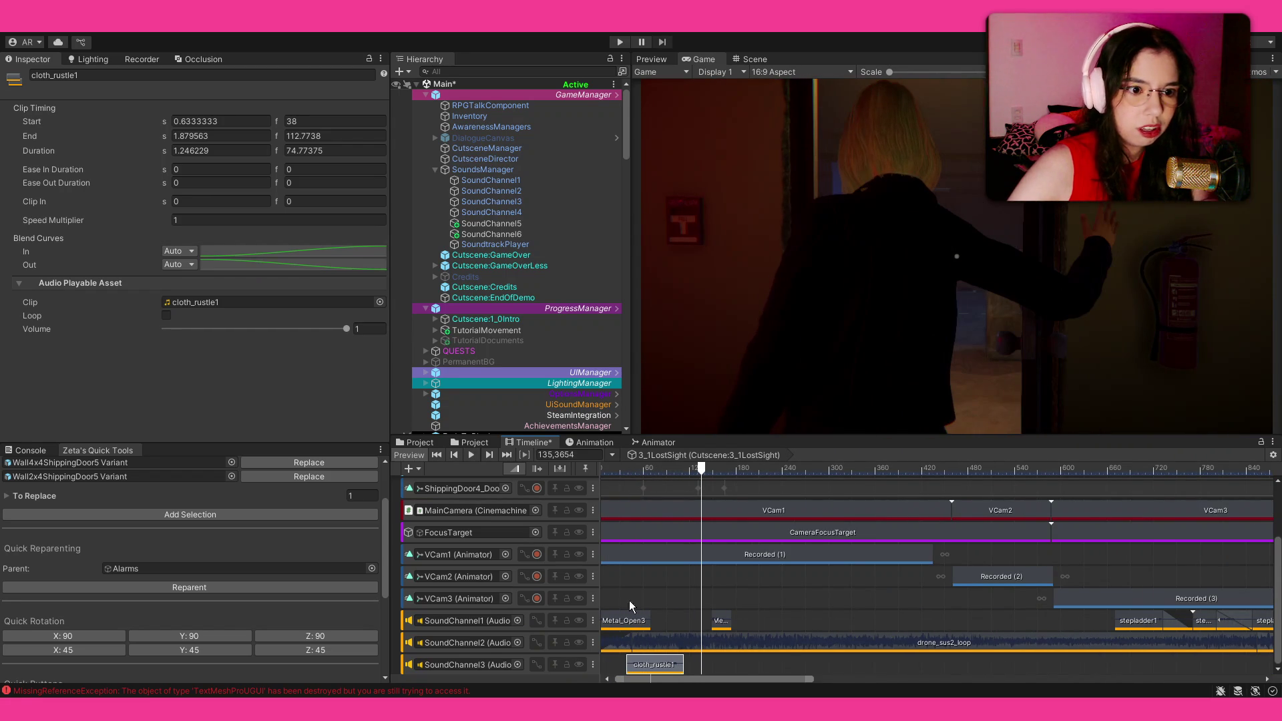
key("ctrl+y")
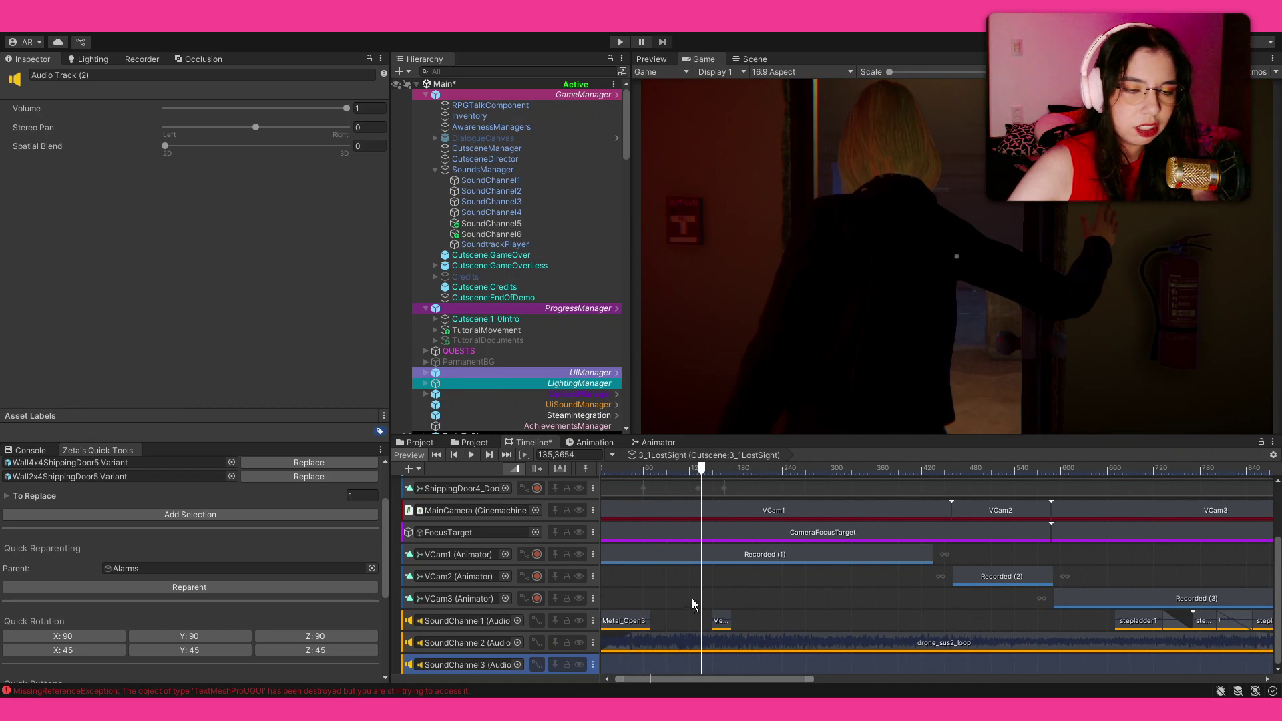
key("ctrl+z")
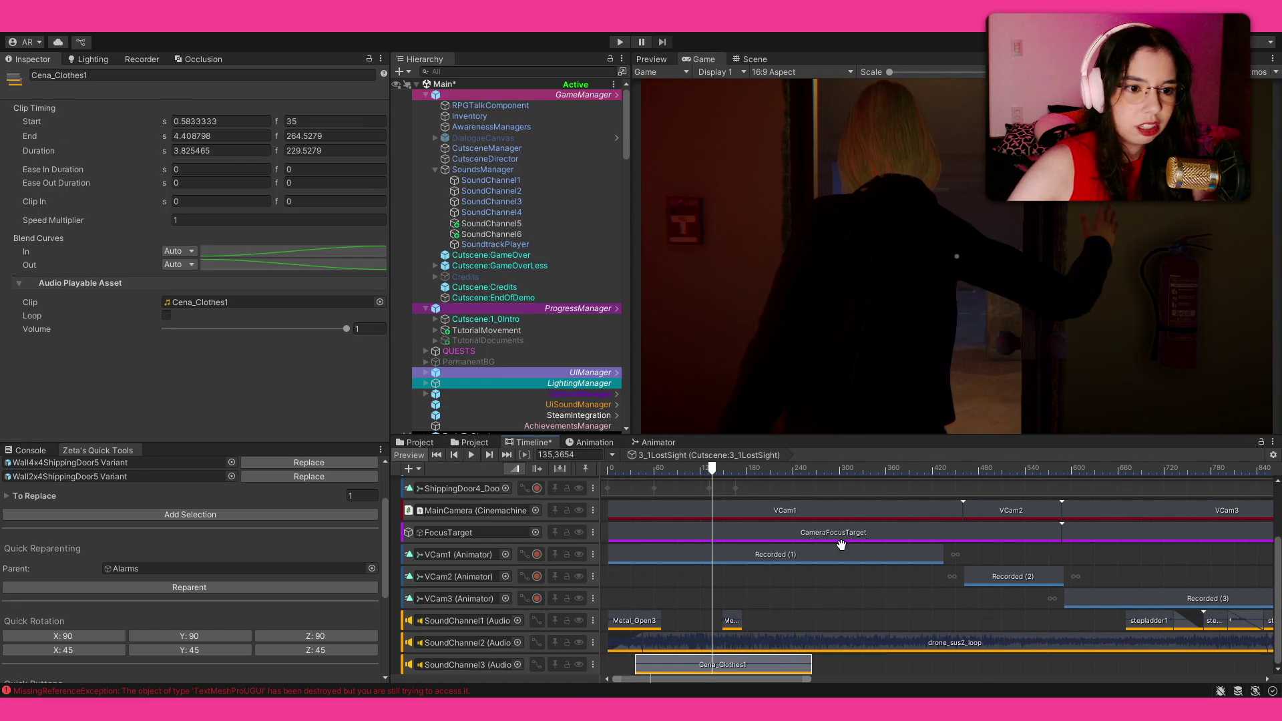
left_click_drag(741, 664, 715, 664)
Swap Cena_Clothes1 for the Cena_ClothesShort1 sound and preview it from frame 0.
left_click(627, 469)
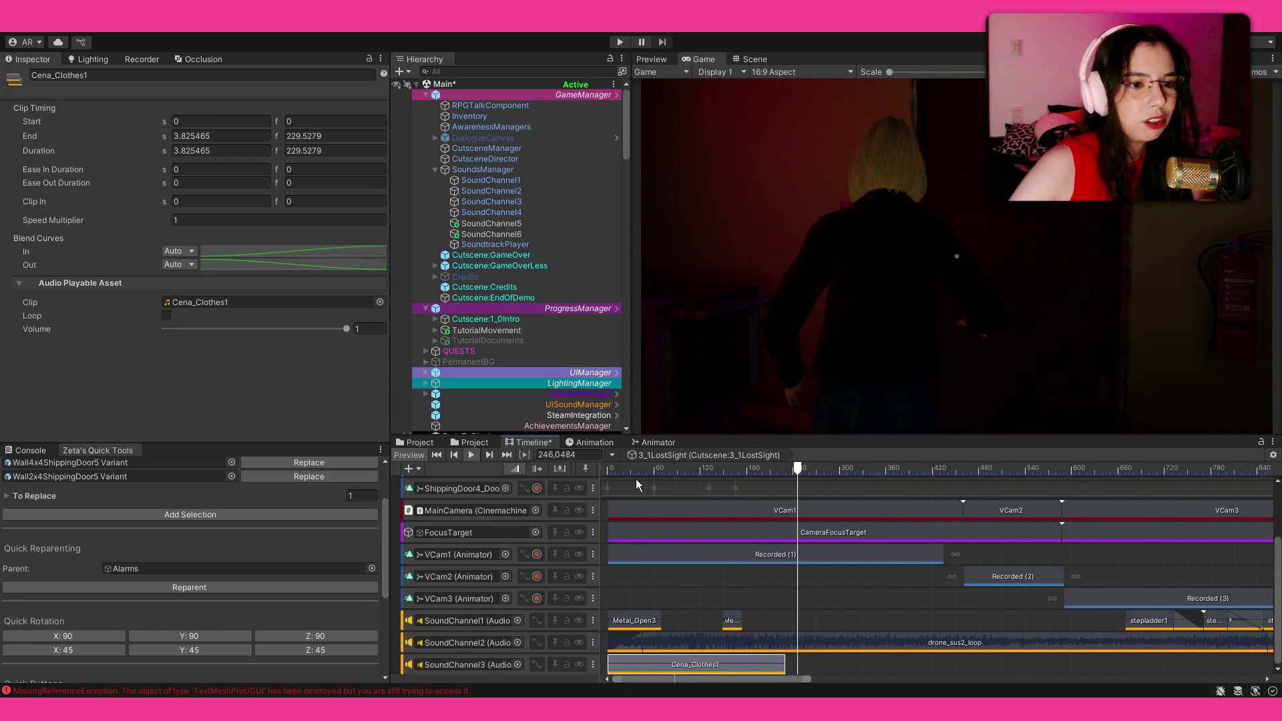
left_click_drag(649, 471, 530, 473)
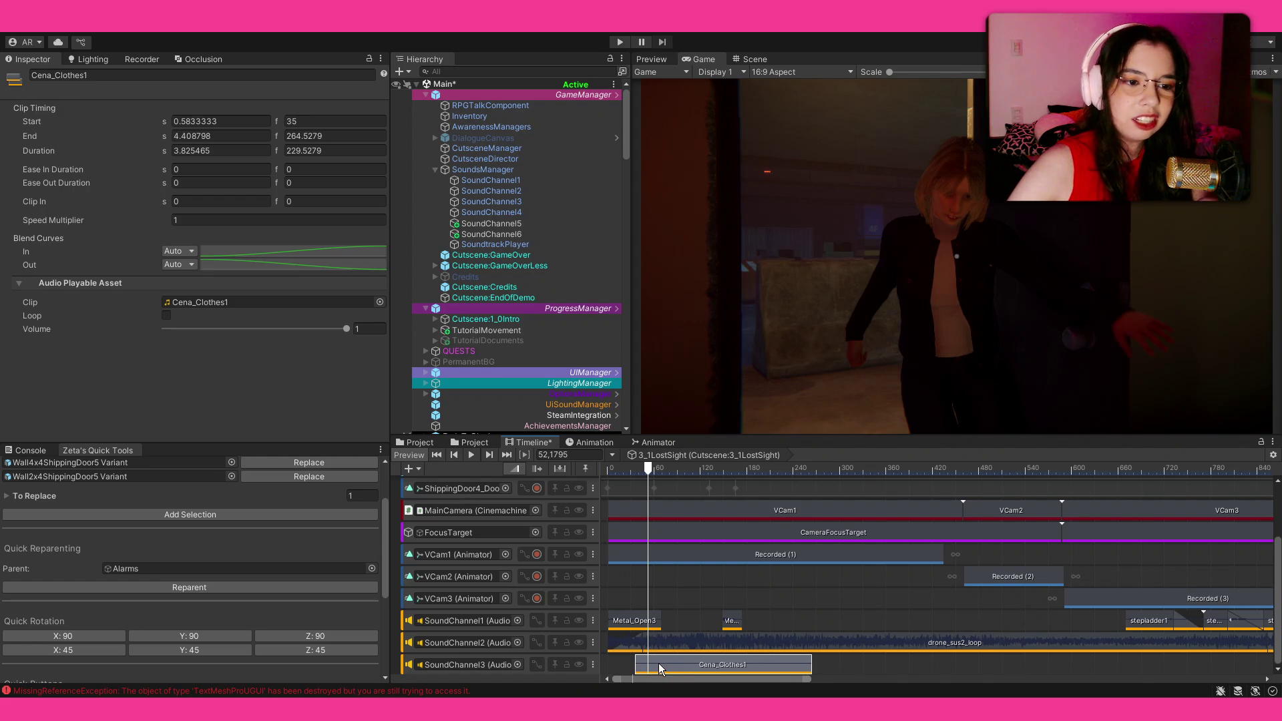
key("Delete")
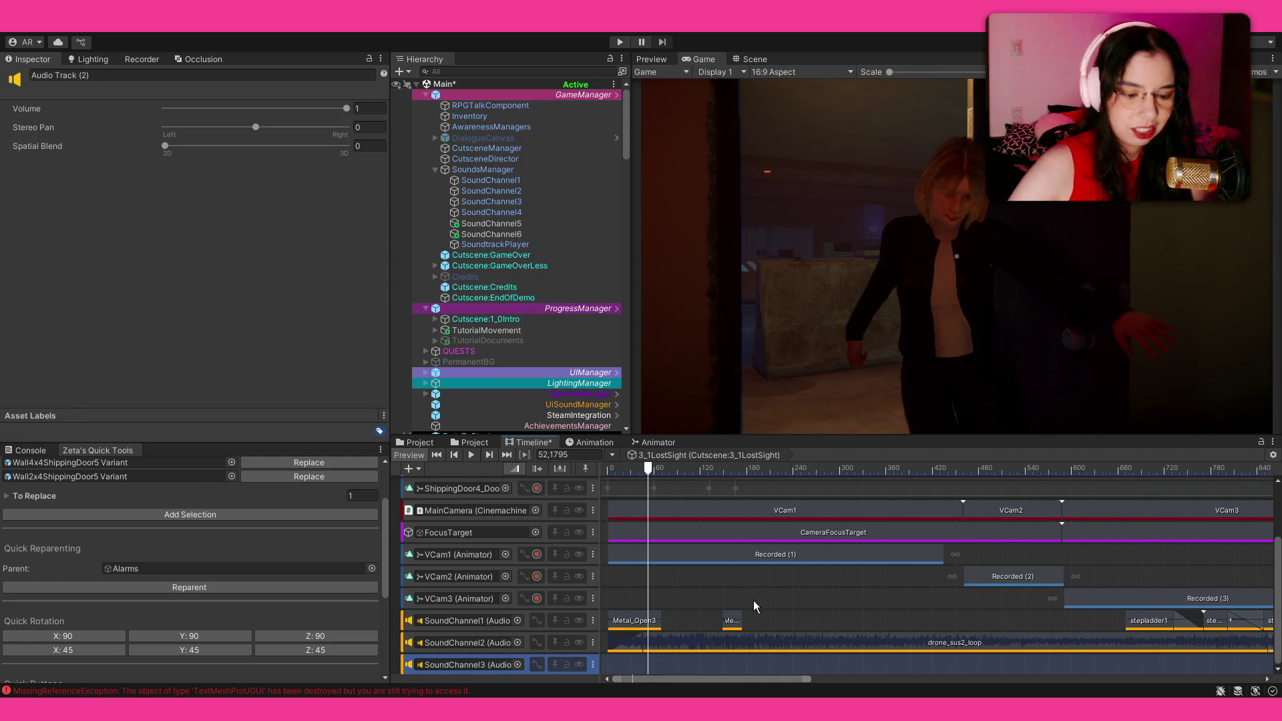
key("ctrl+z")
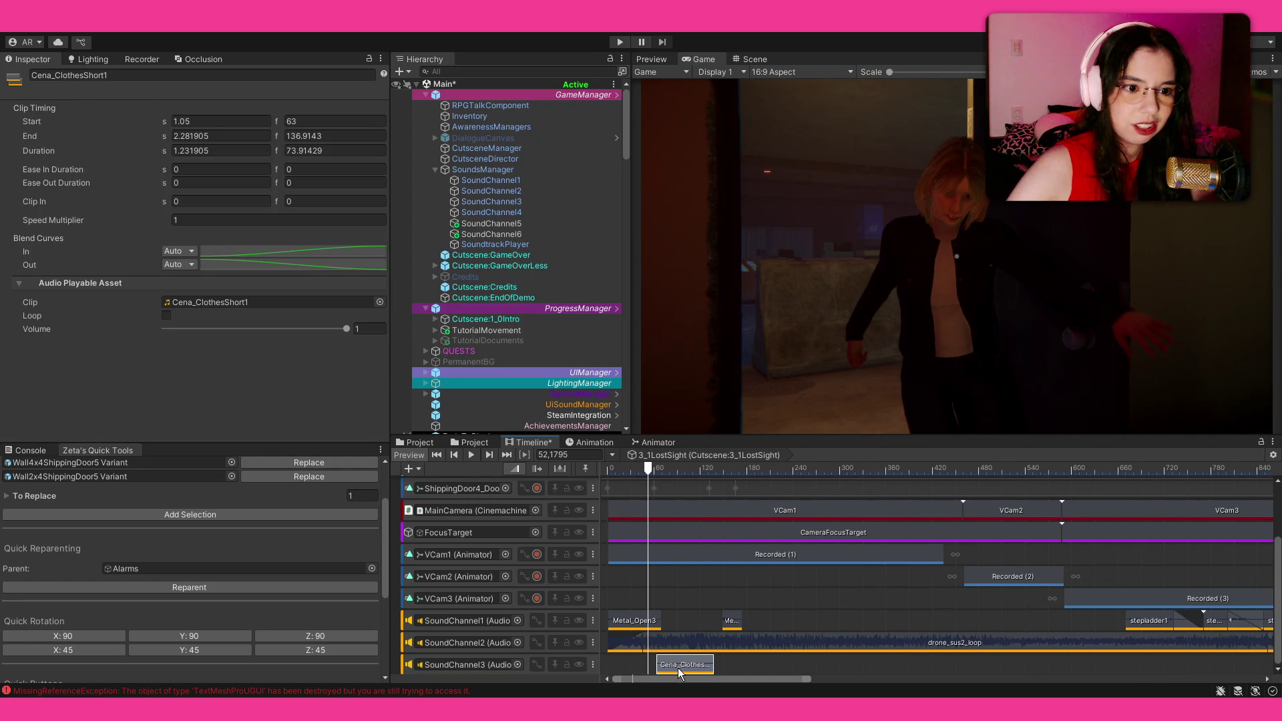
key("space")
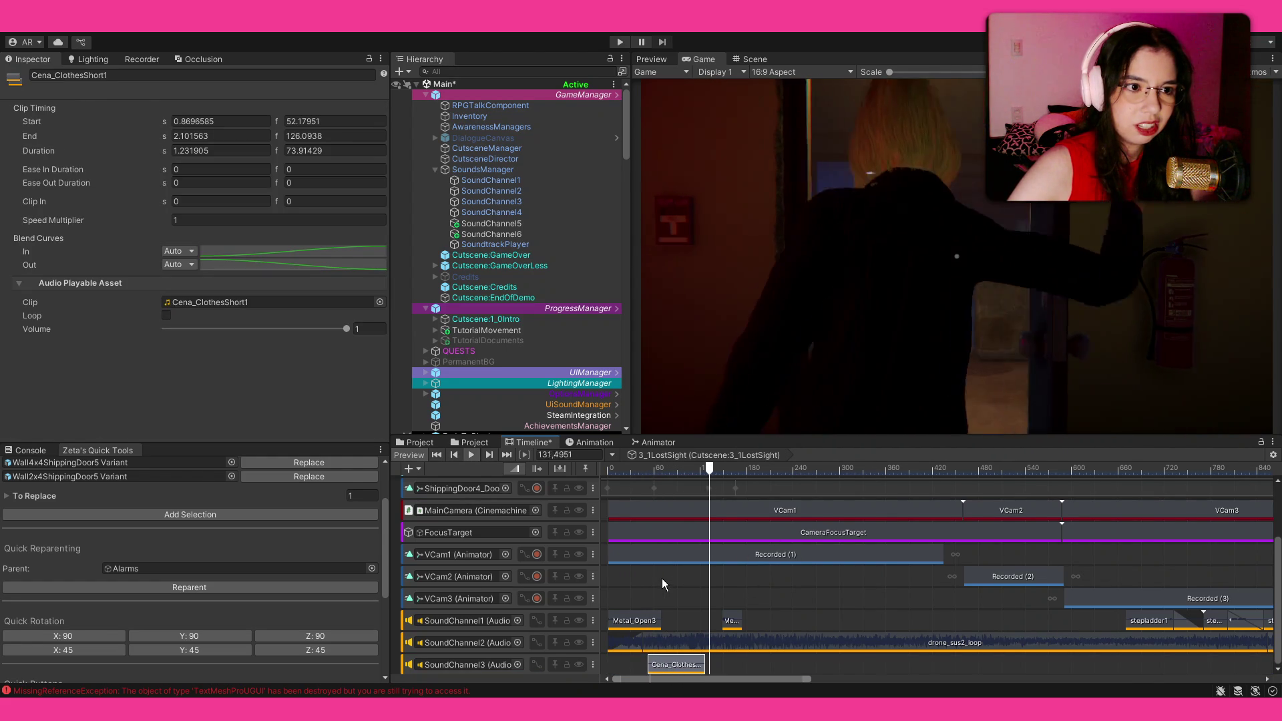
key("space")
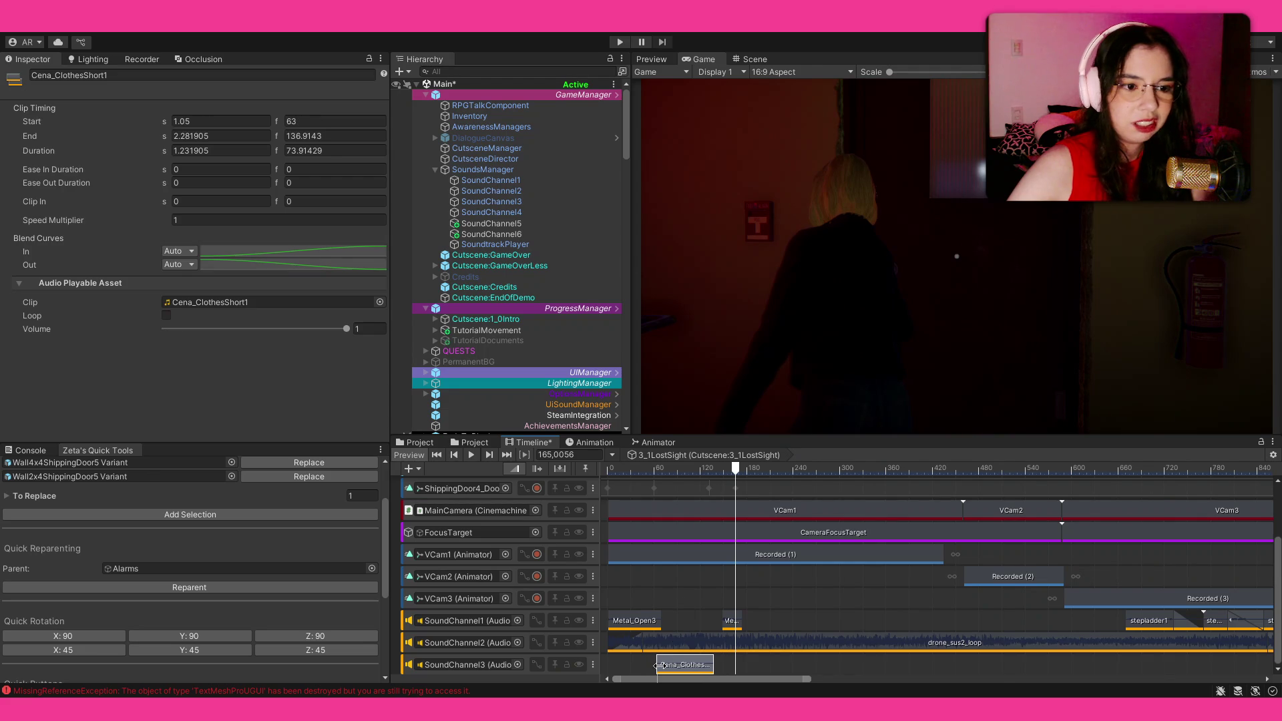
Try cloth_rustle_long, then settle on a cloth_rustle5 clip starting at 1.933 s.
key("Delete")
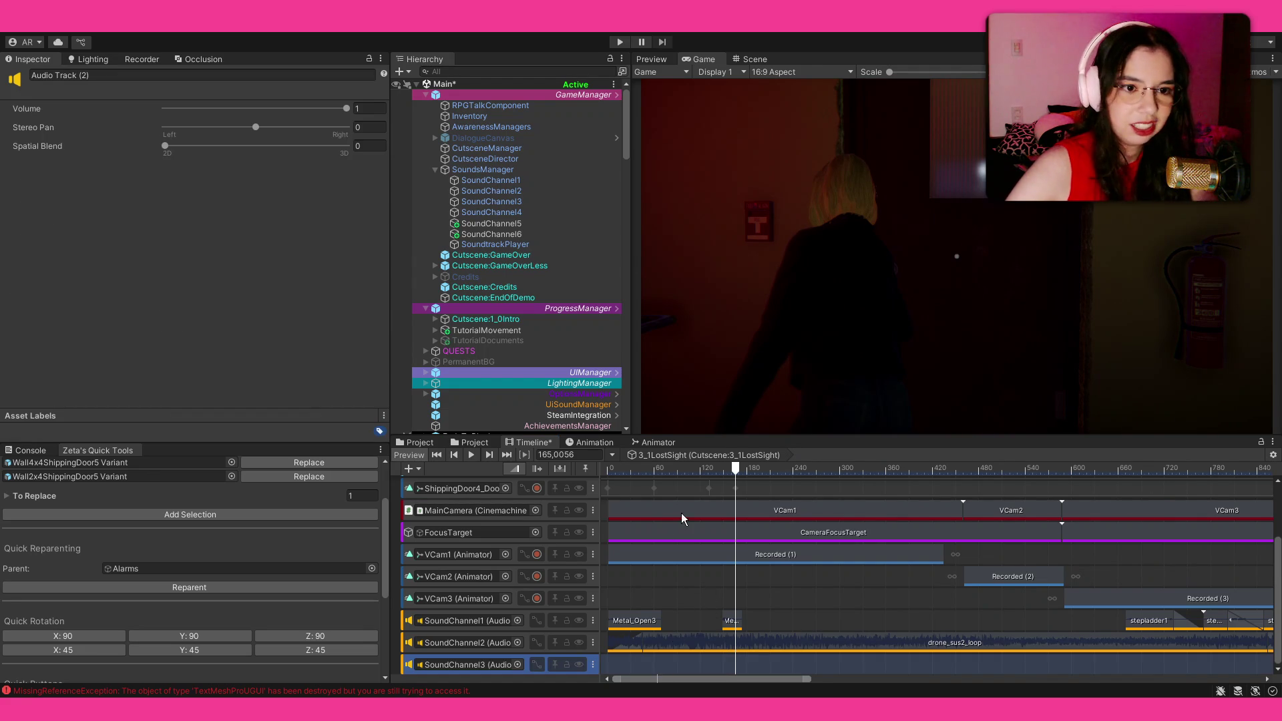
key("ctrl+z")
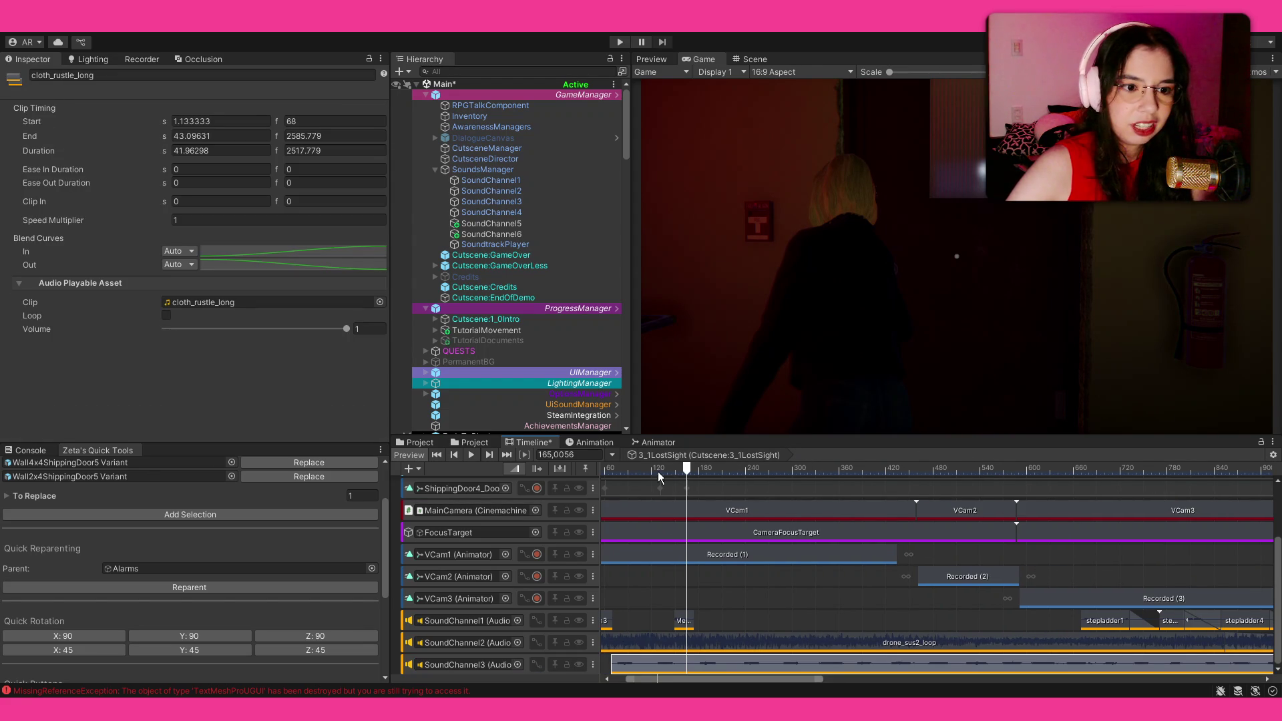
key("space")
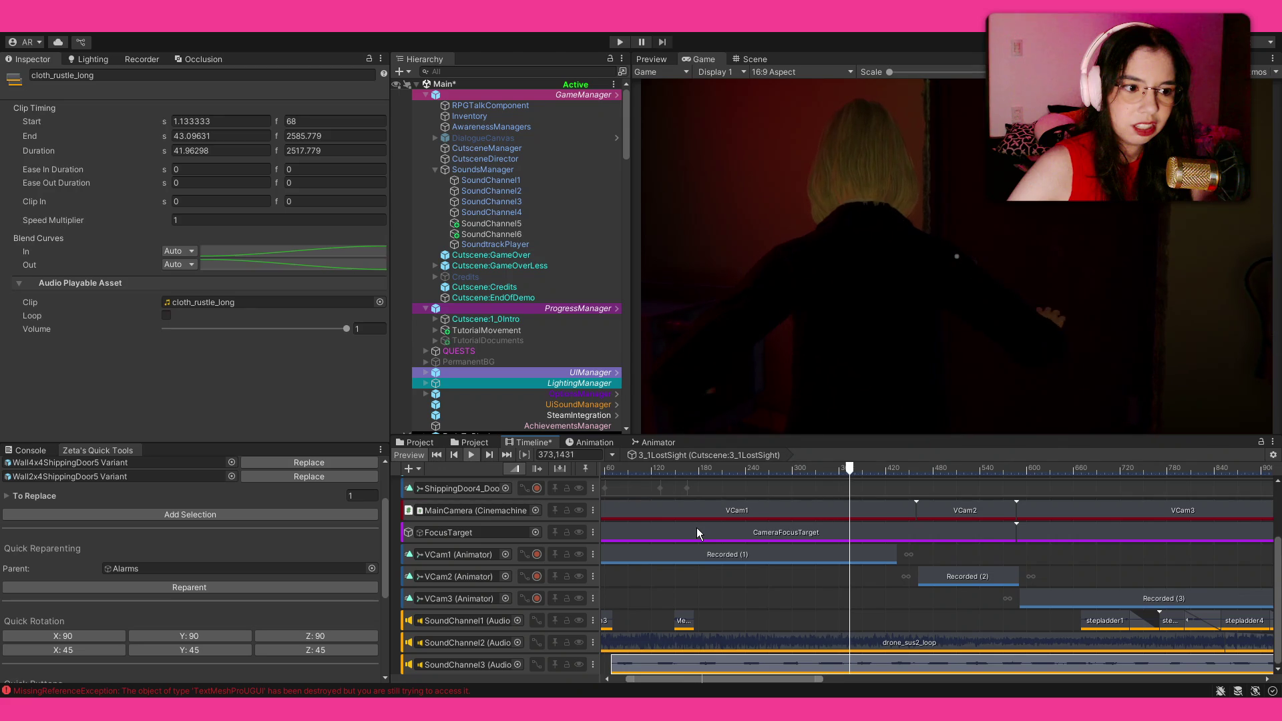
key("Left")
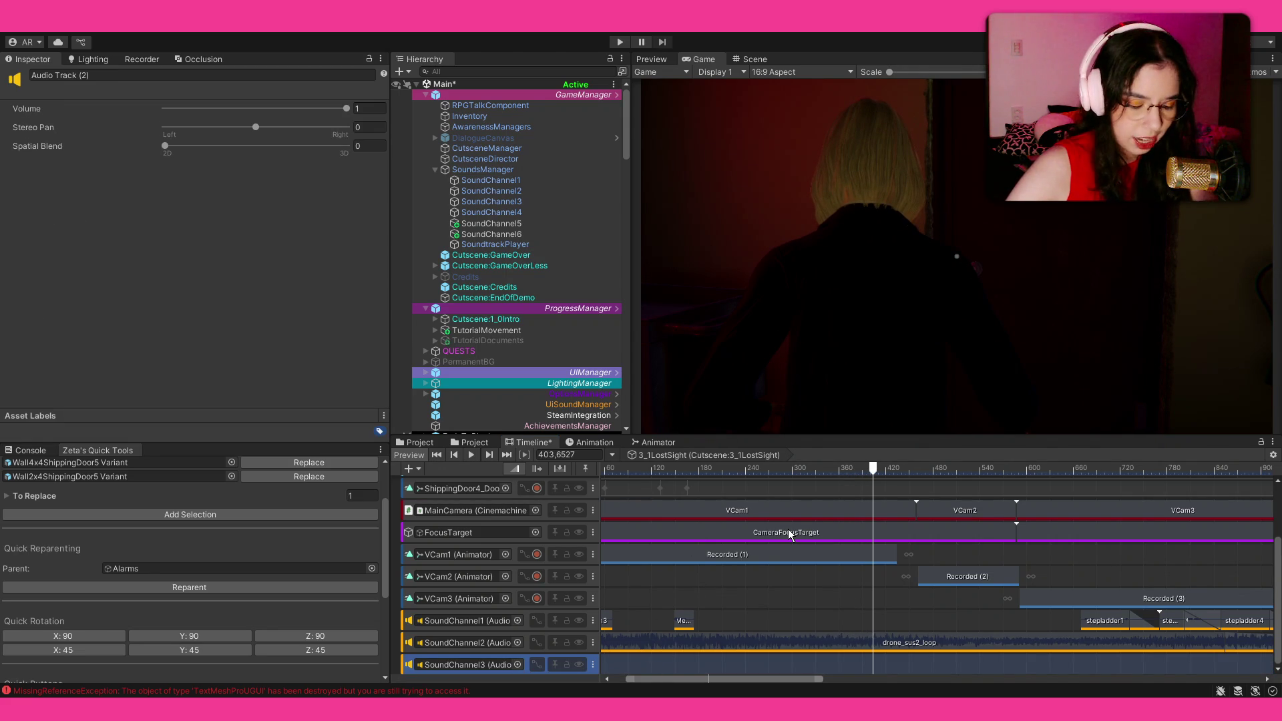
key("ctrl+z")
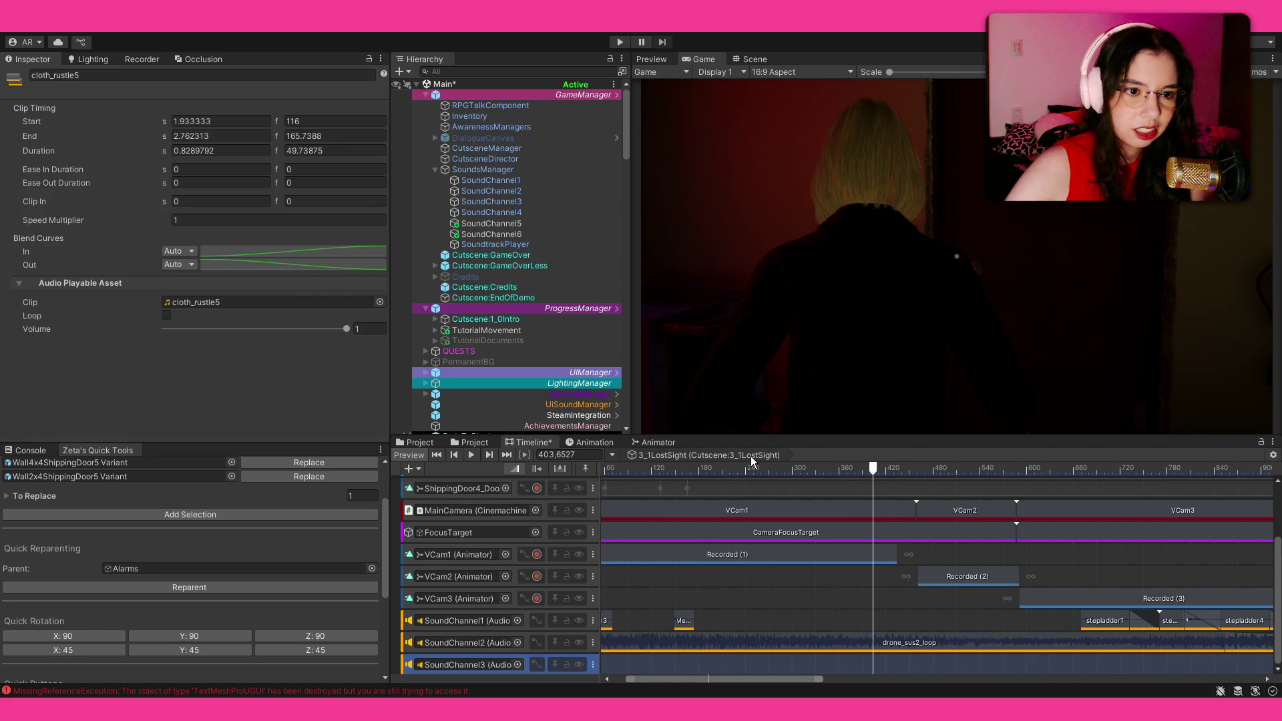
left_click(636, 471)
Move the cloth_rustle5 clip later to frame 125 and preview its timing.
key("space")
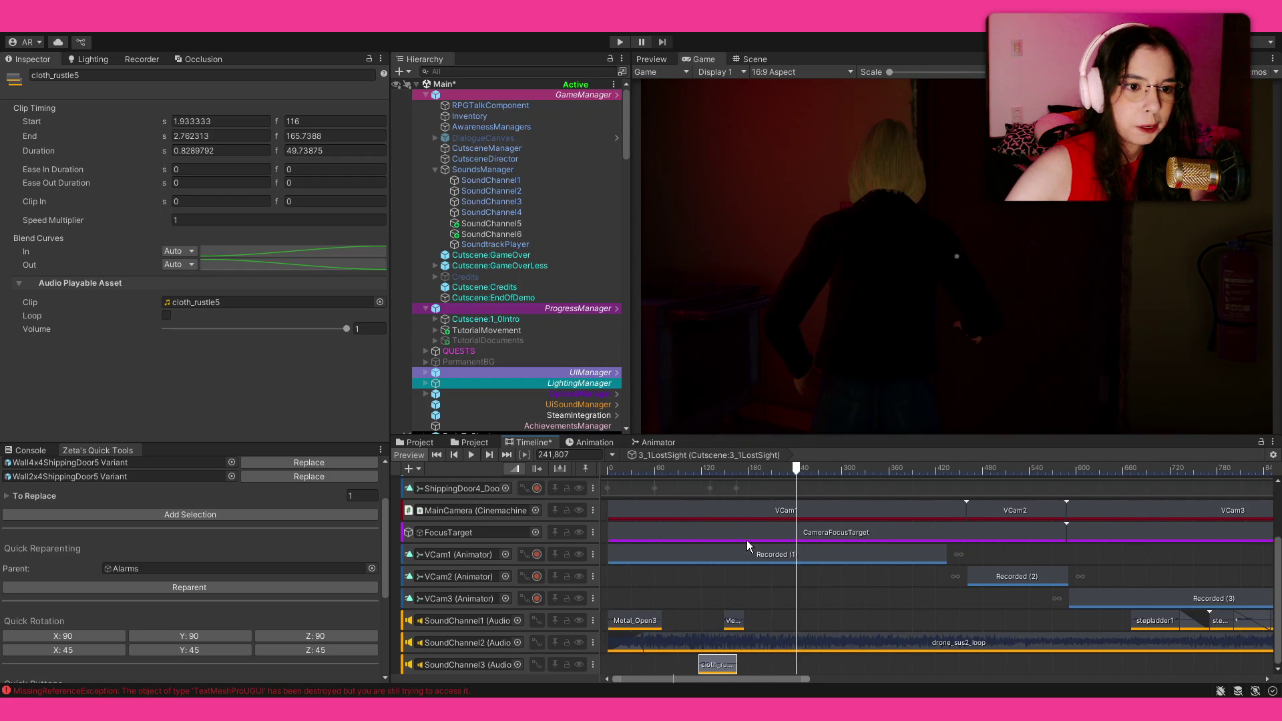
scroll(687, 470, "up", 2)
left_click(687, 470)
left_click_drag(713, 665, 721, 665)
left_click(685, 464)
key("space")
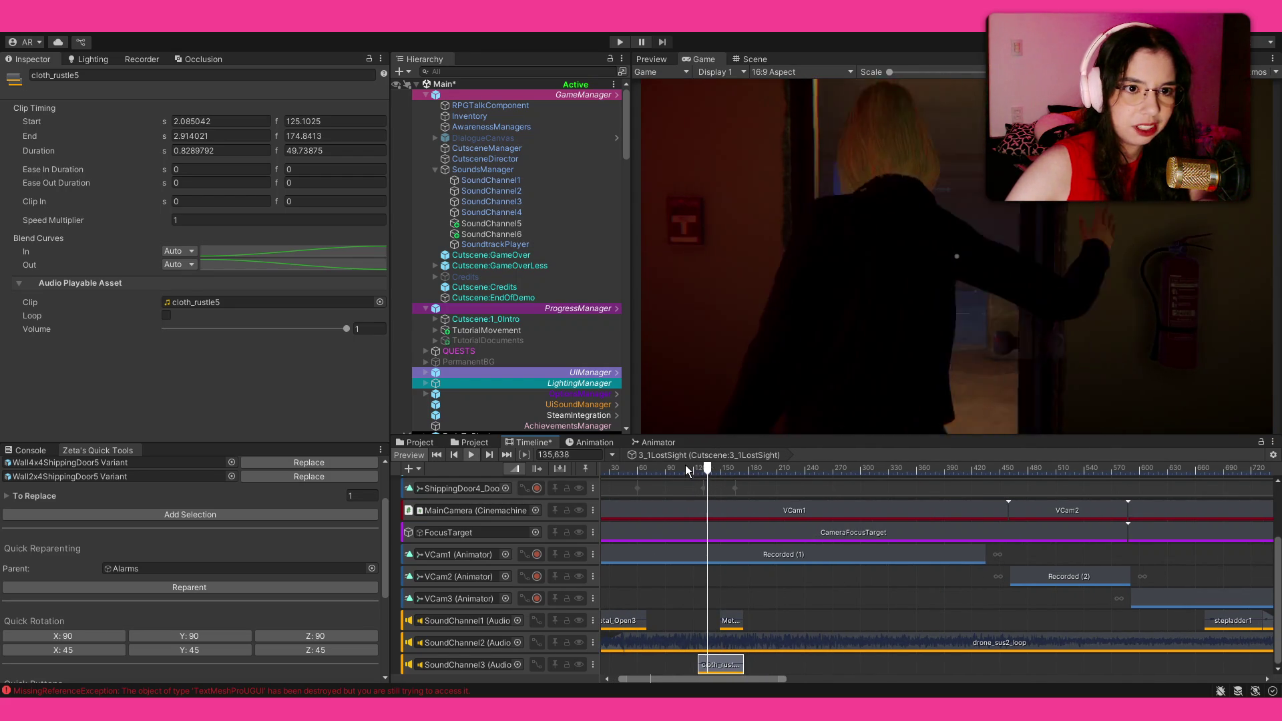
Nudge cloth_rustle5 to frame 129 (2.15 s) and replay the preview from around frame 95.
scroll(660, 642, "up", 5)
left_click_drag(787, 659, 800, 661)
left_click(722, 466)
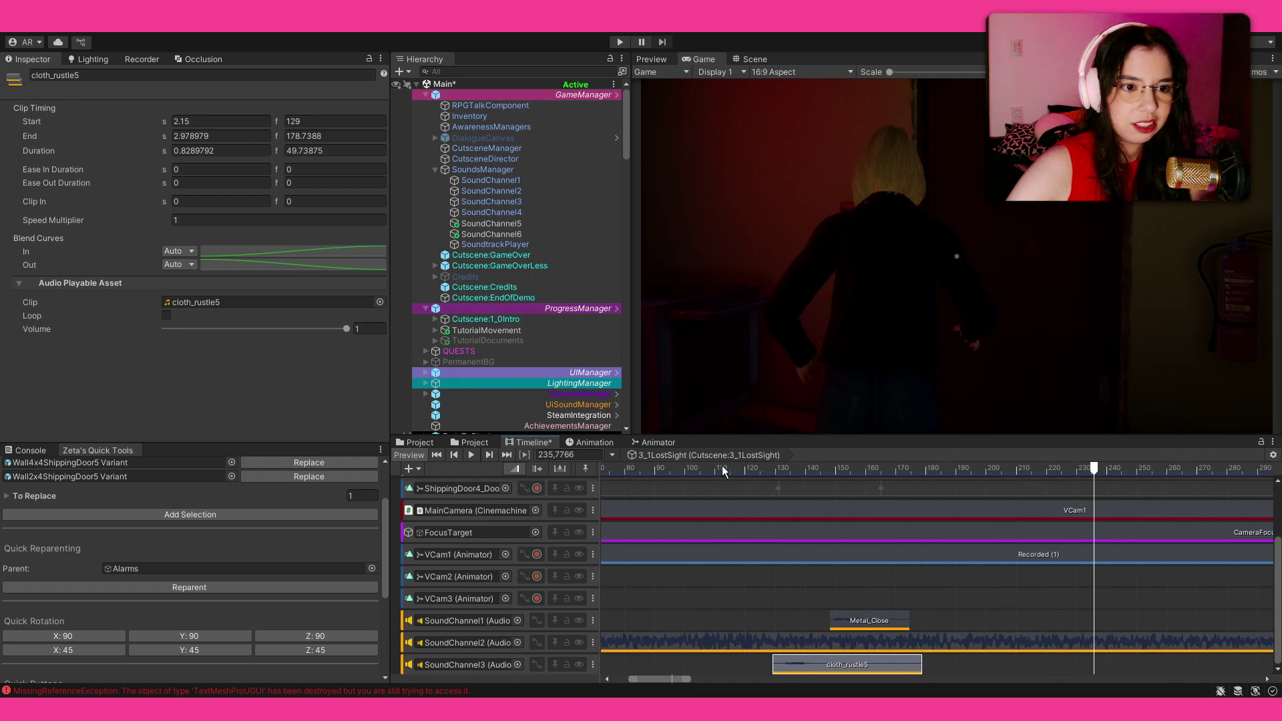
left_click(683, 462)
left_click(675, 463)
left_click(664, 466)
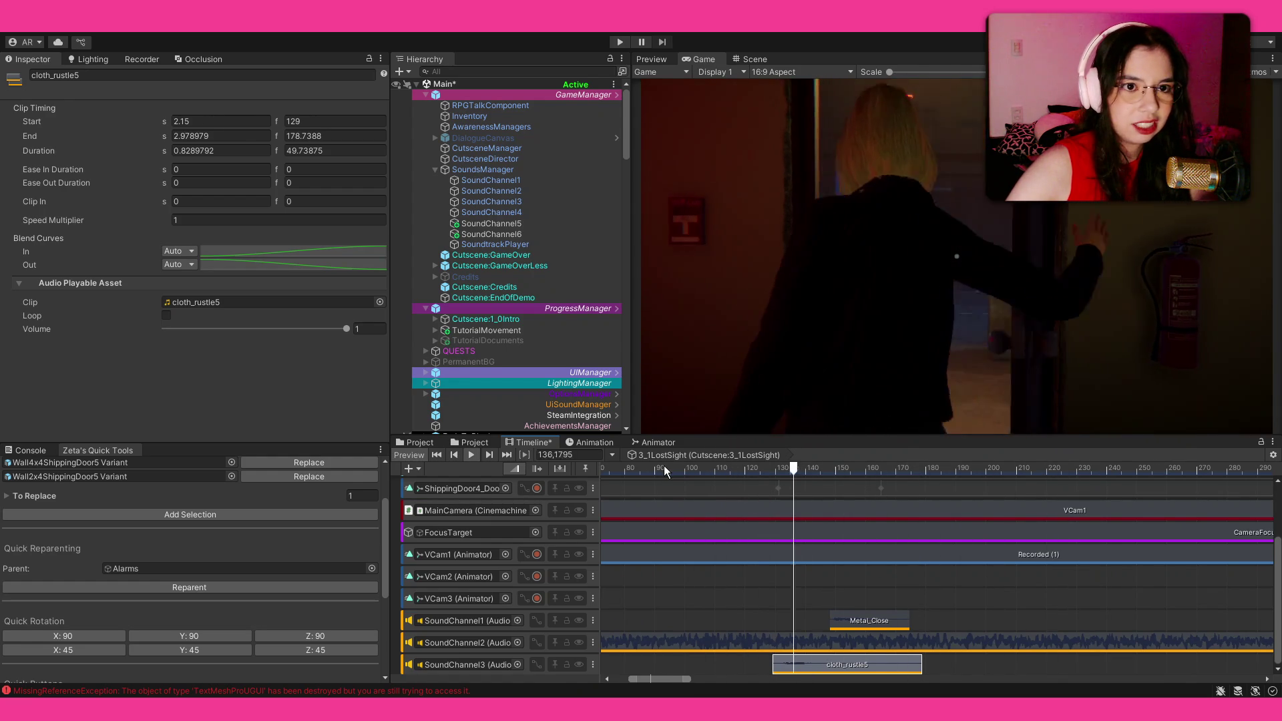
scroll(730, 568, "down", 10)
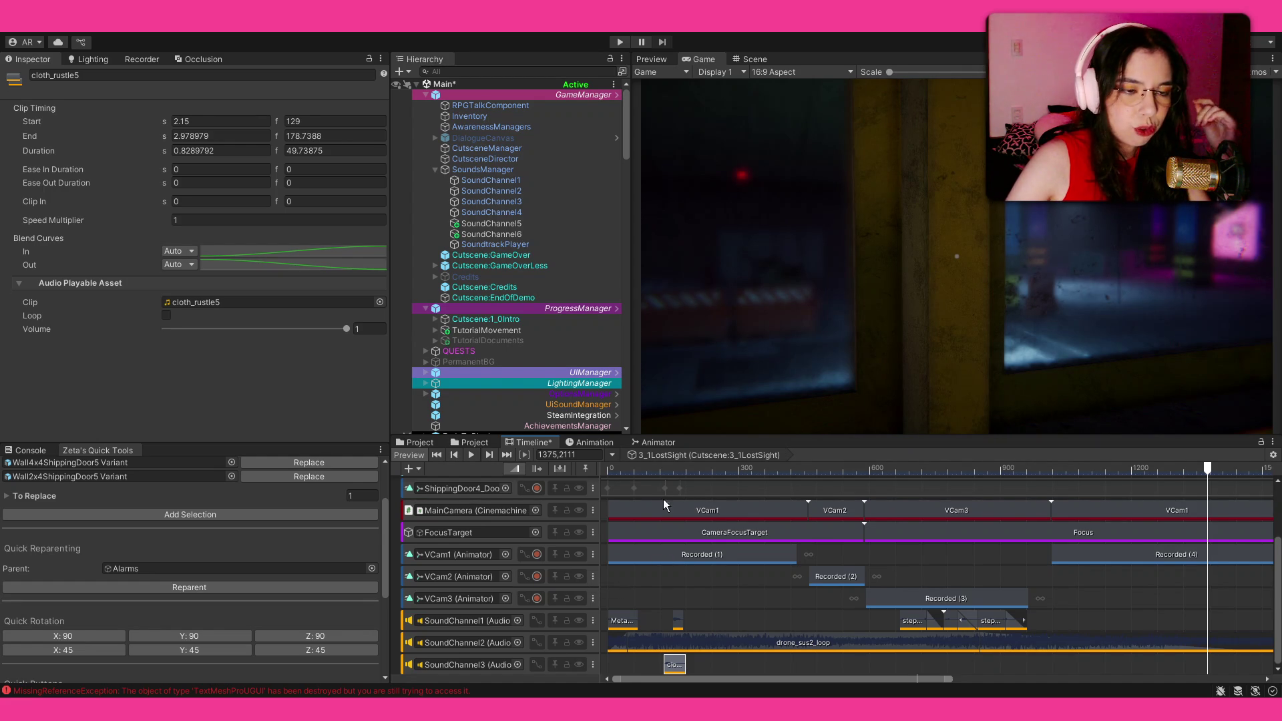
Inspect the drone_sus2_loop clip on SoundChannel2 and play the preview from about frame 129.
left_click_drag(620, 468, 619, 471)
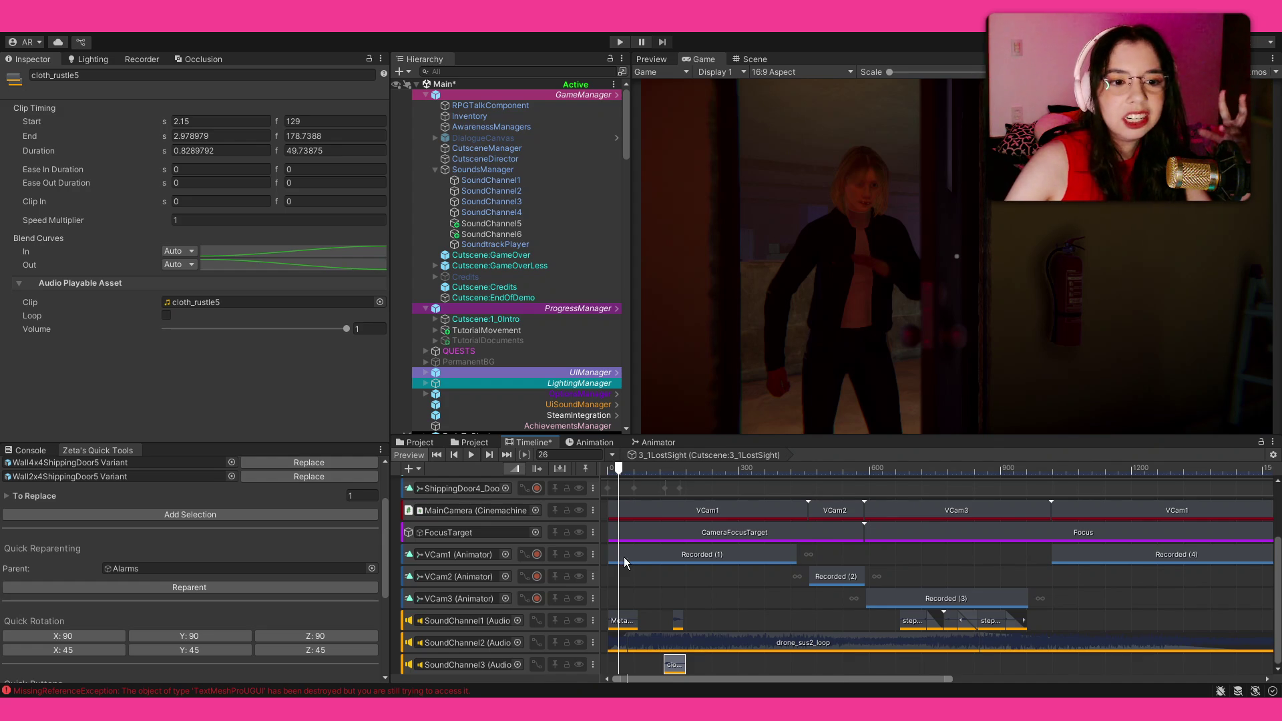
left_click(645, 648)
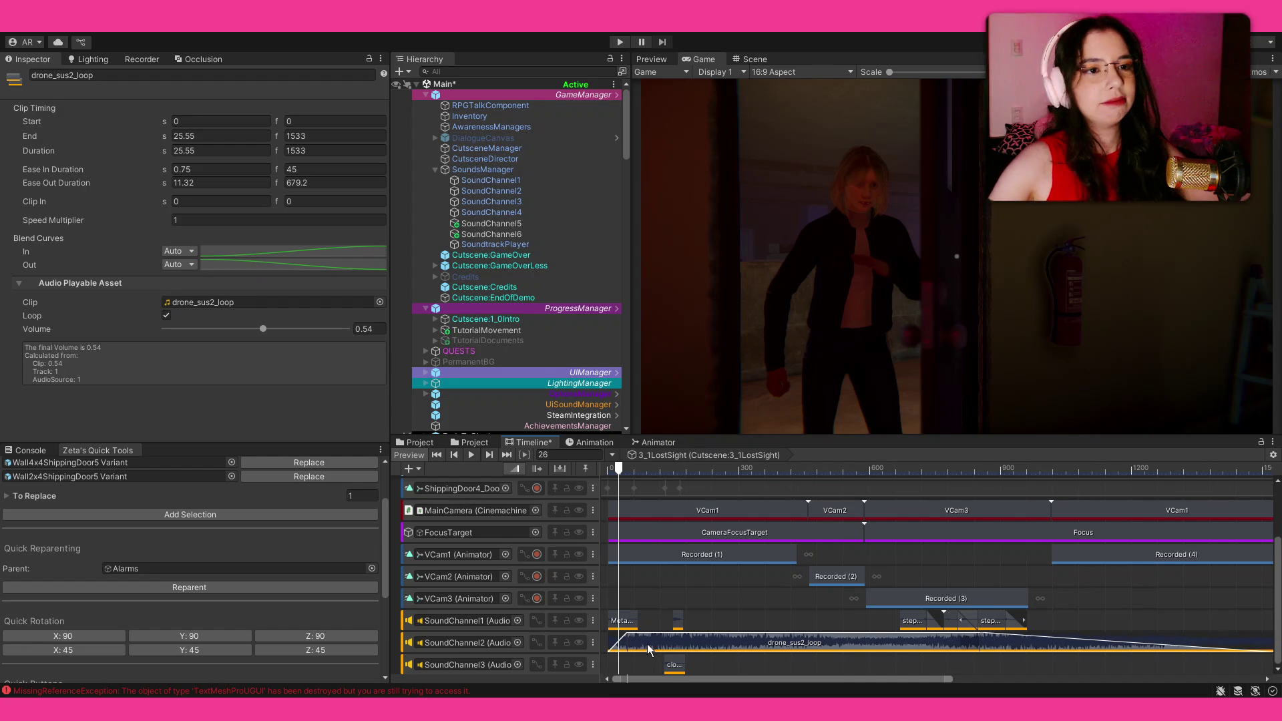
left_click(669, 471)
key("space")
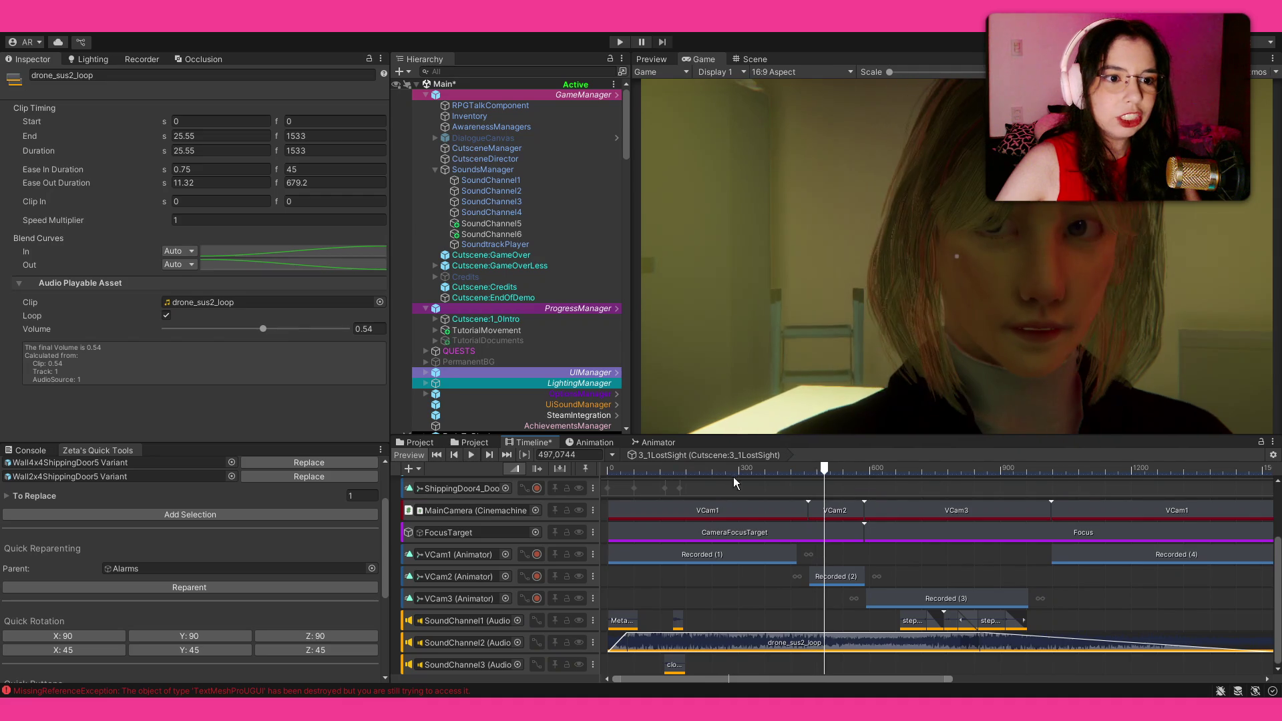
Scrub back through frames 311 and 193 and replay the cutscene from the start to about frame 620.
left_click_drag(748, 470, 740, 466)
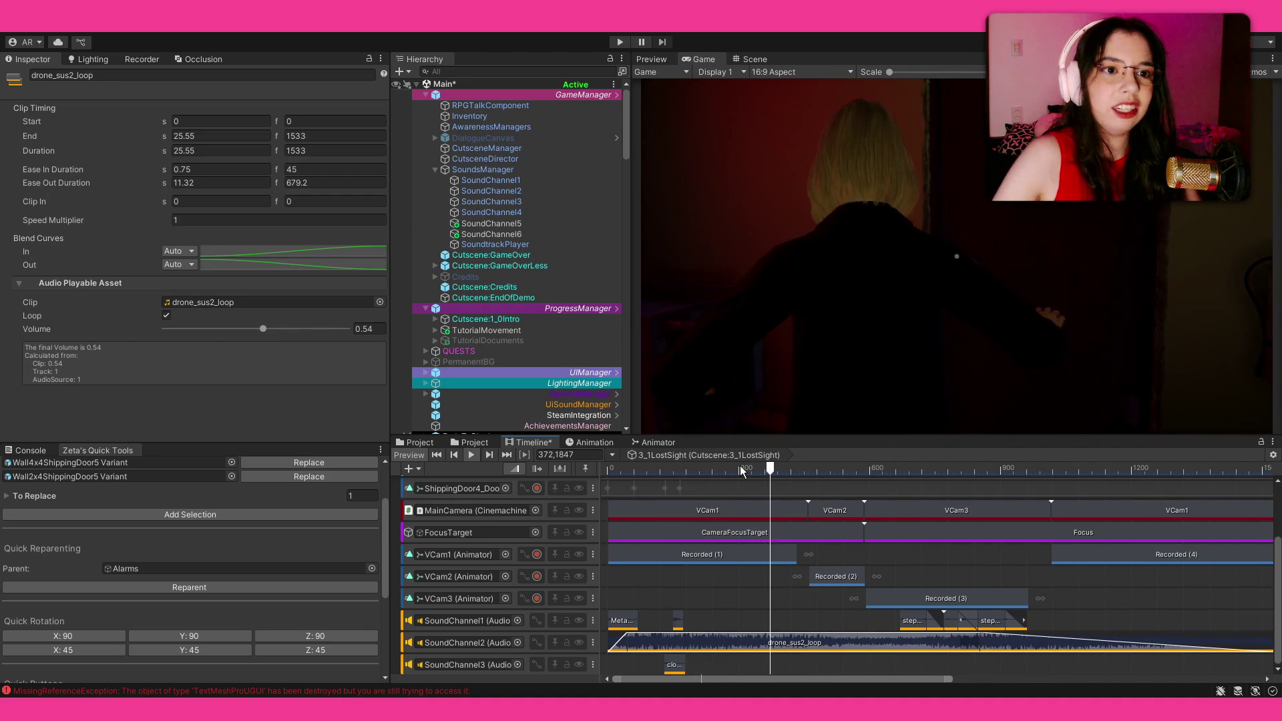
left_click(744, 469)
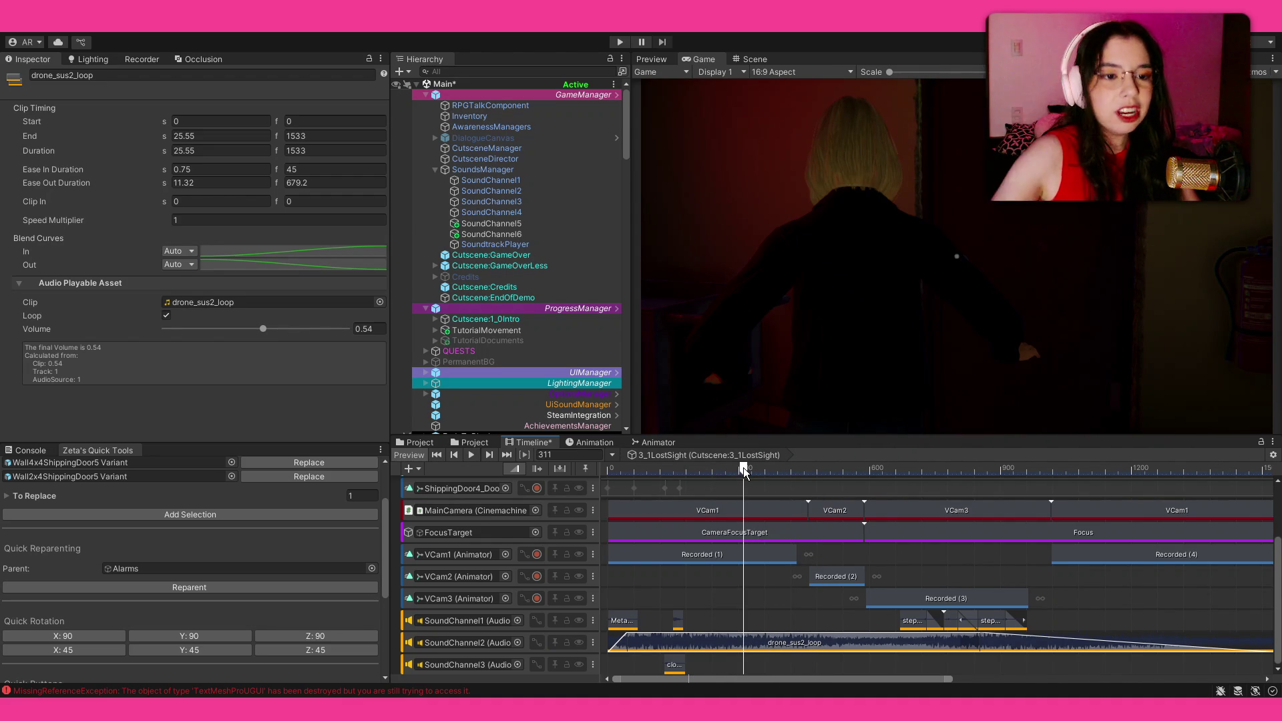
mouse_move(743, 467)
left_mouse_down()
mouse_move(619, 467)
mouse_move(635, 474)
left_mouse_up()
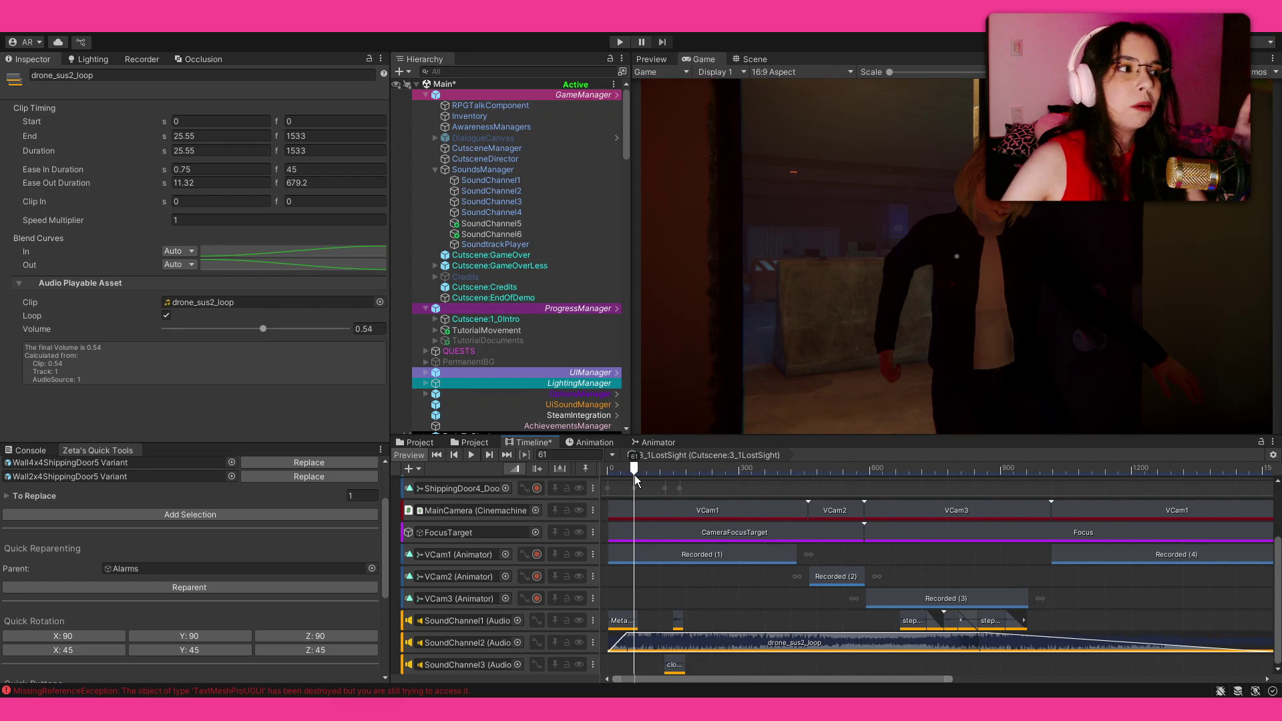
left_click_drag(635, 475, 601, 478)
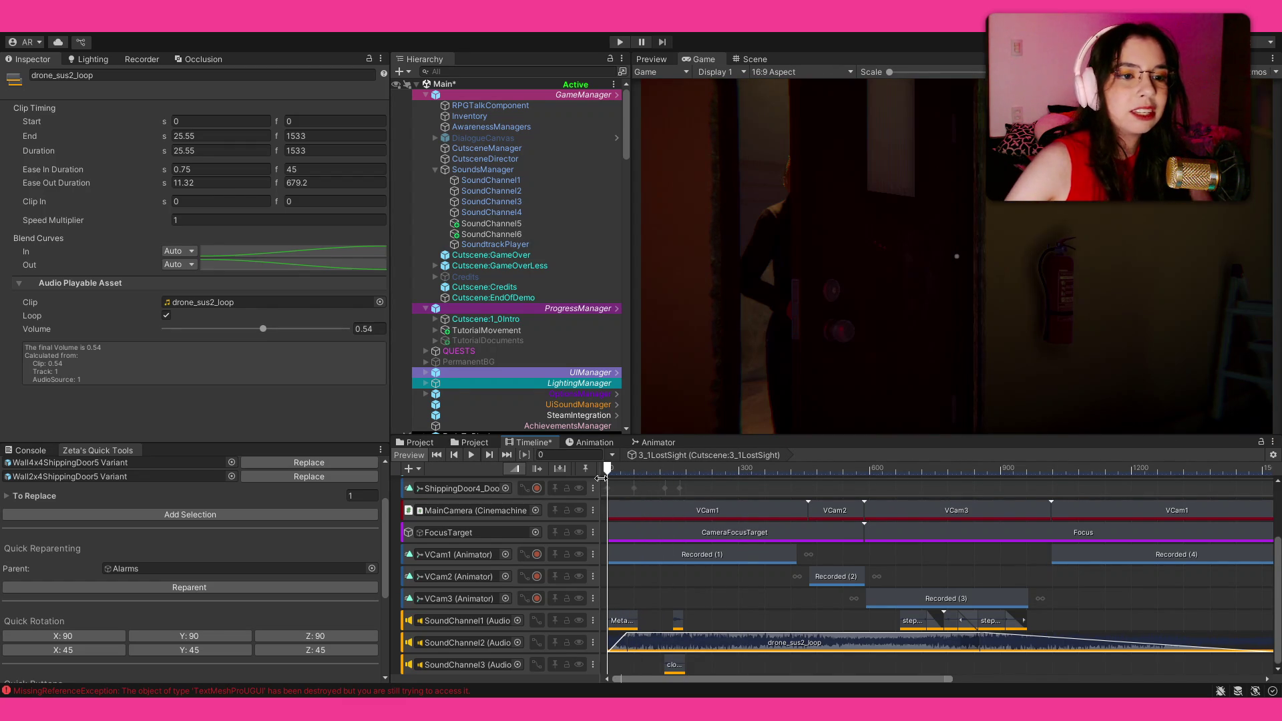
key("space")
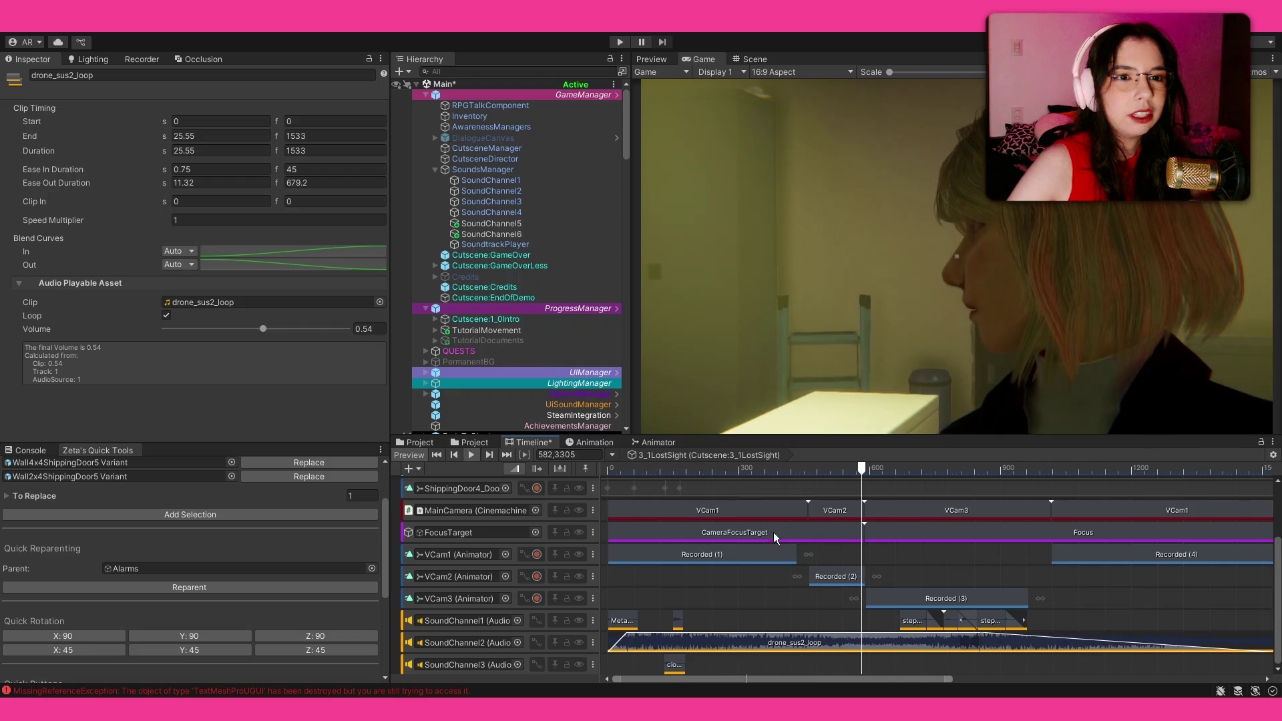
key("space")
Inspect the Recorded (2) camera clip and the 3_1Look animation clip, then play from frame 466.
left_click(840, 574)
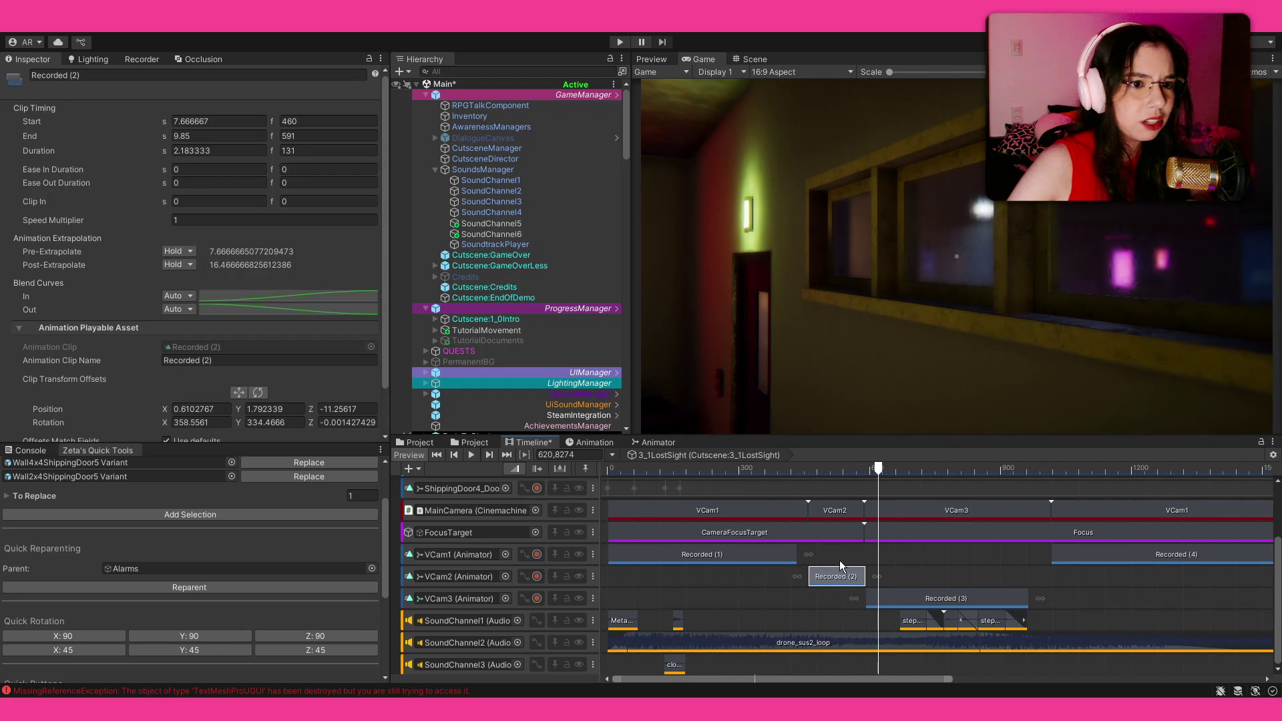
scroll(835, 534, "up", 2)
left_click(835, 515)
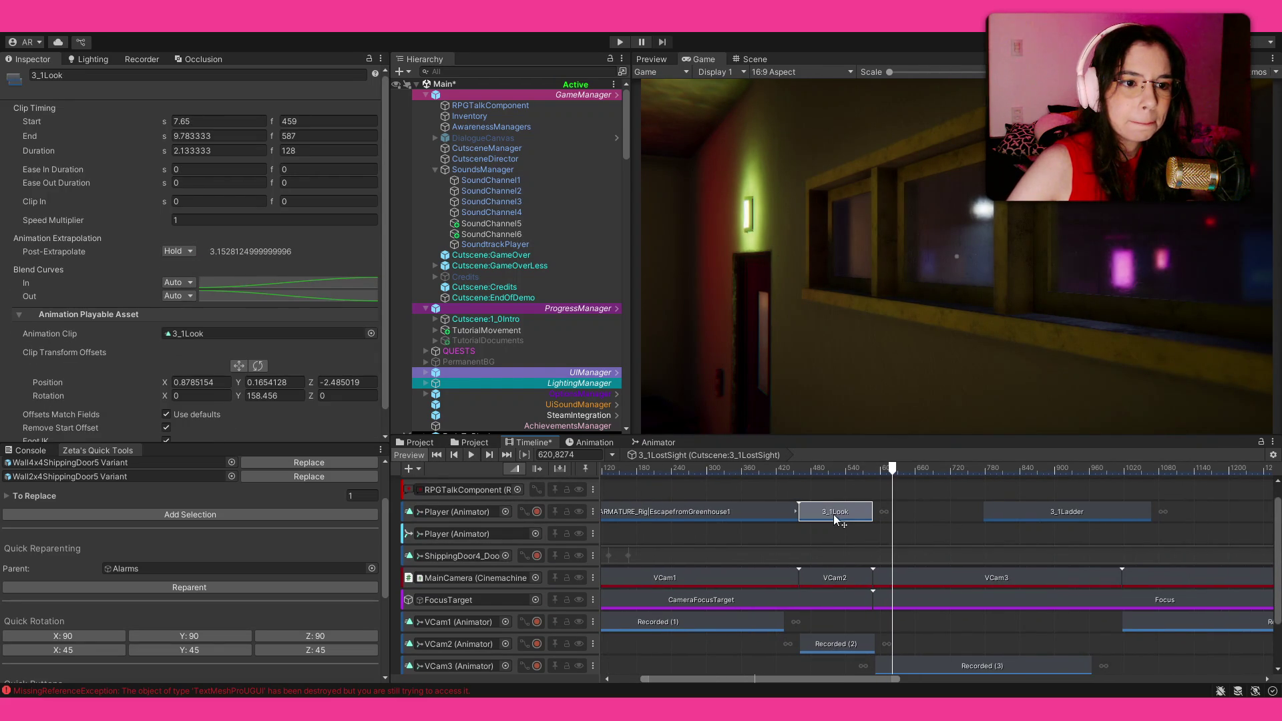
left_click(803, 470)
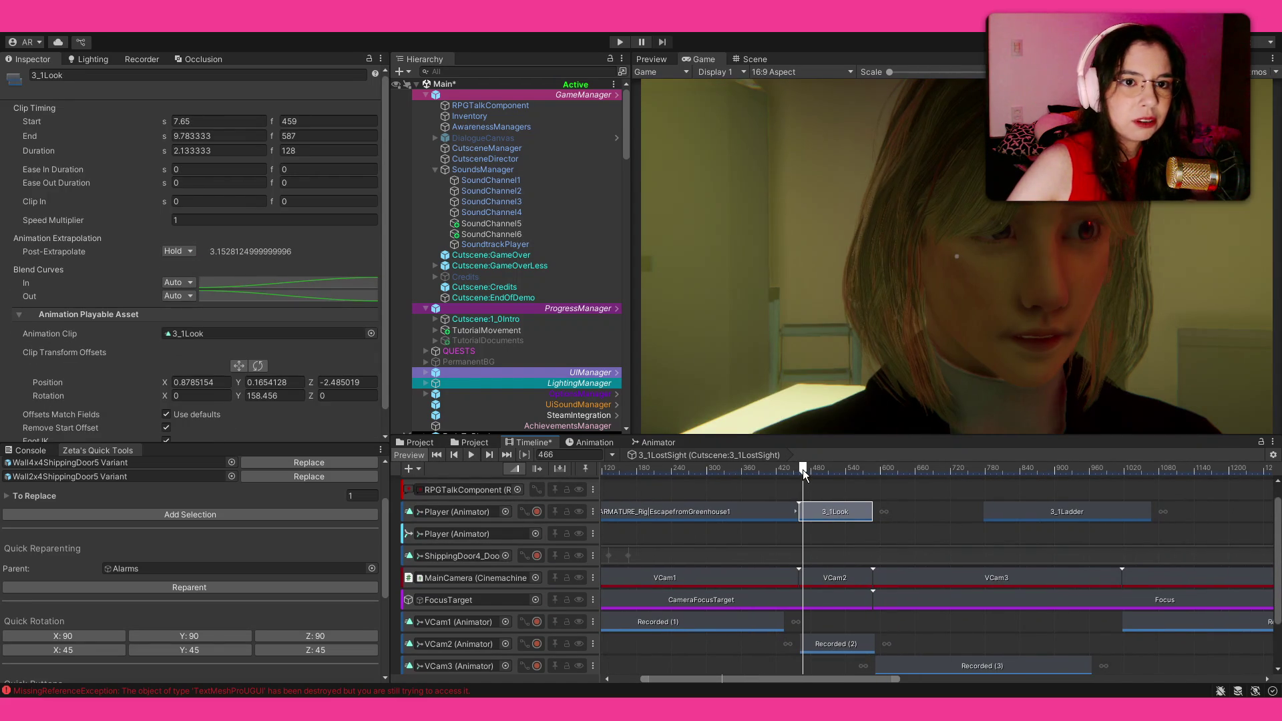
key("space")
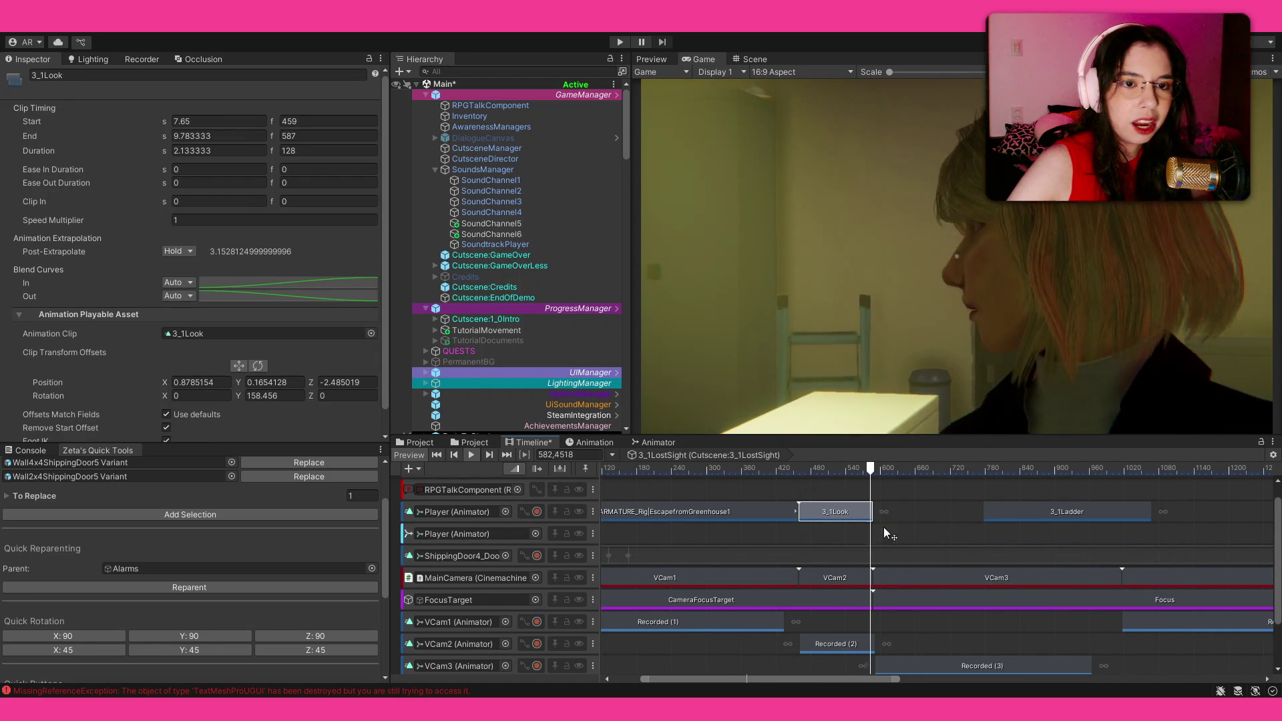
Preview later shots around frames 1570 and 2040, then select the SoundChannel1 track.
scroll(990, 524, "right", 4)
scroll(847, 505, "up", 1)
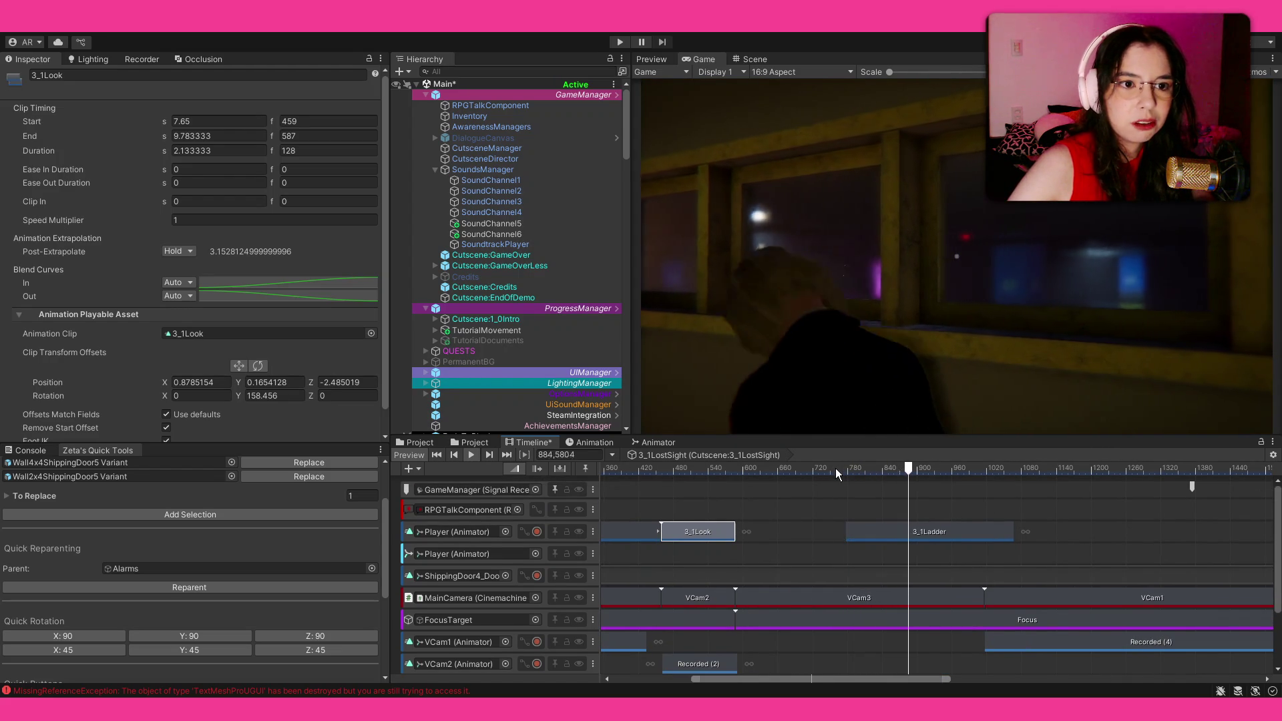
scroll(1043, 554, "right", 10)
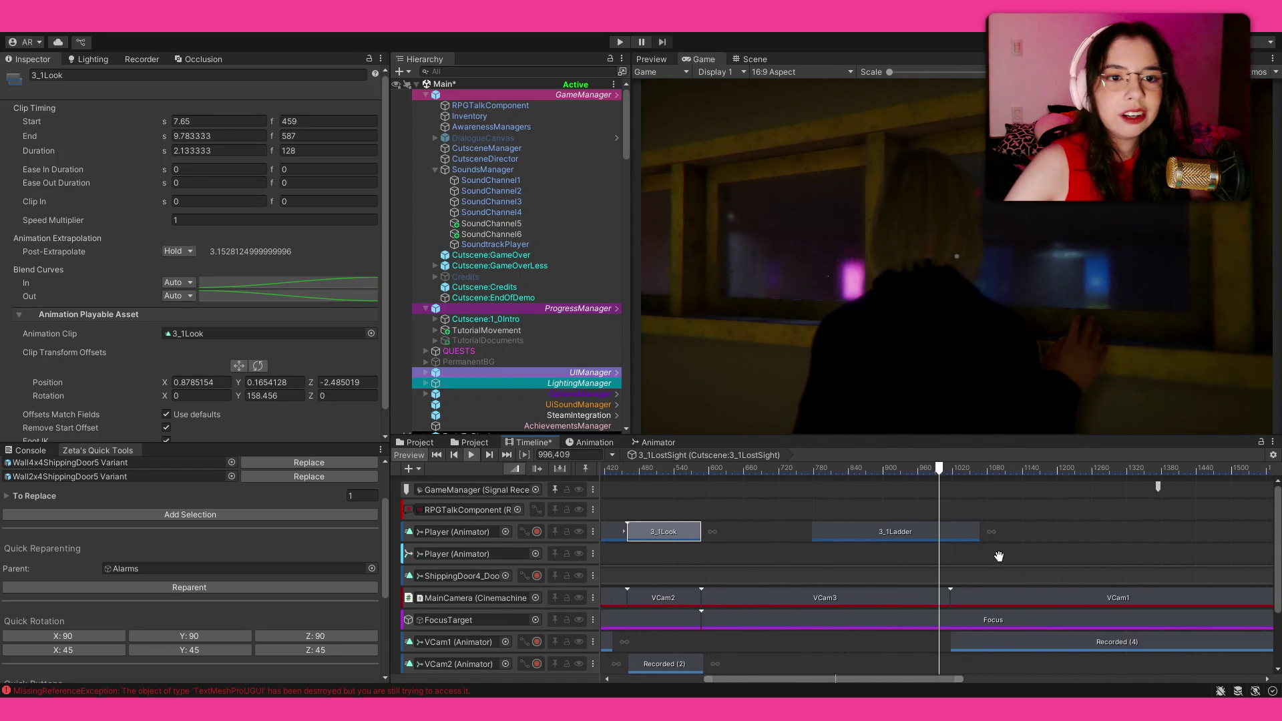
left_click(977, 467)
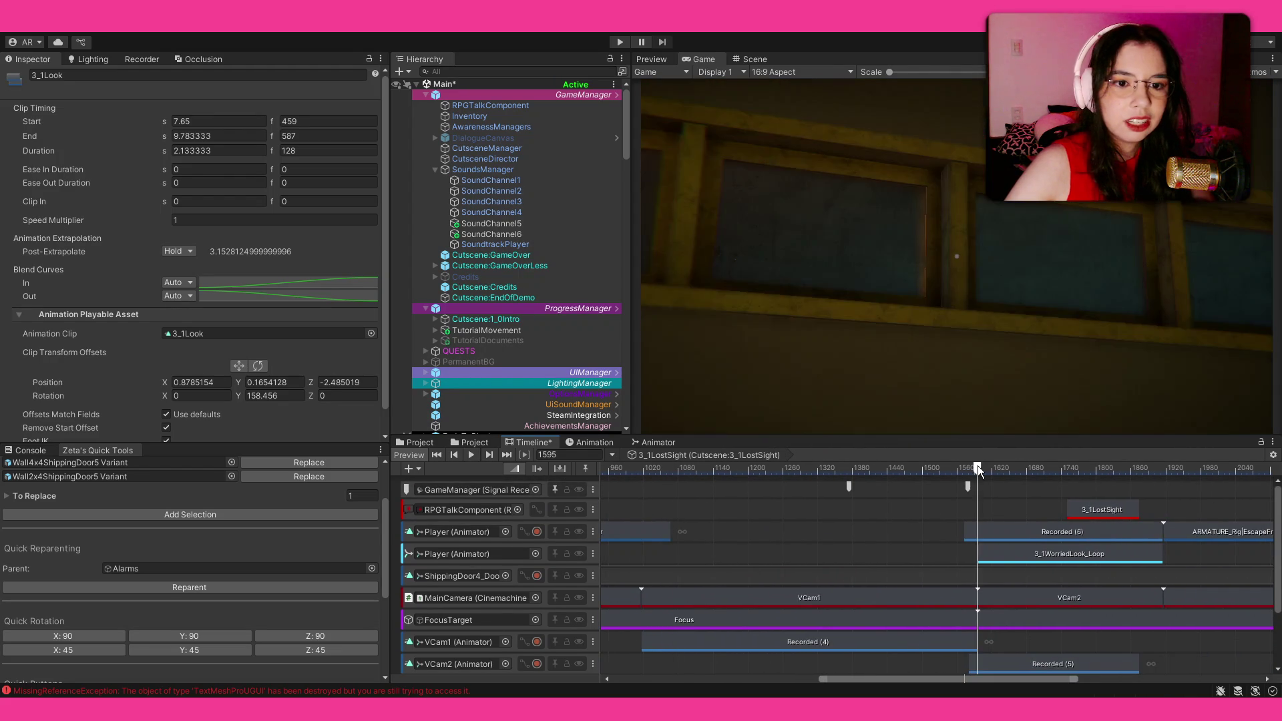
scroll(867, 480, "right", 8)
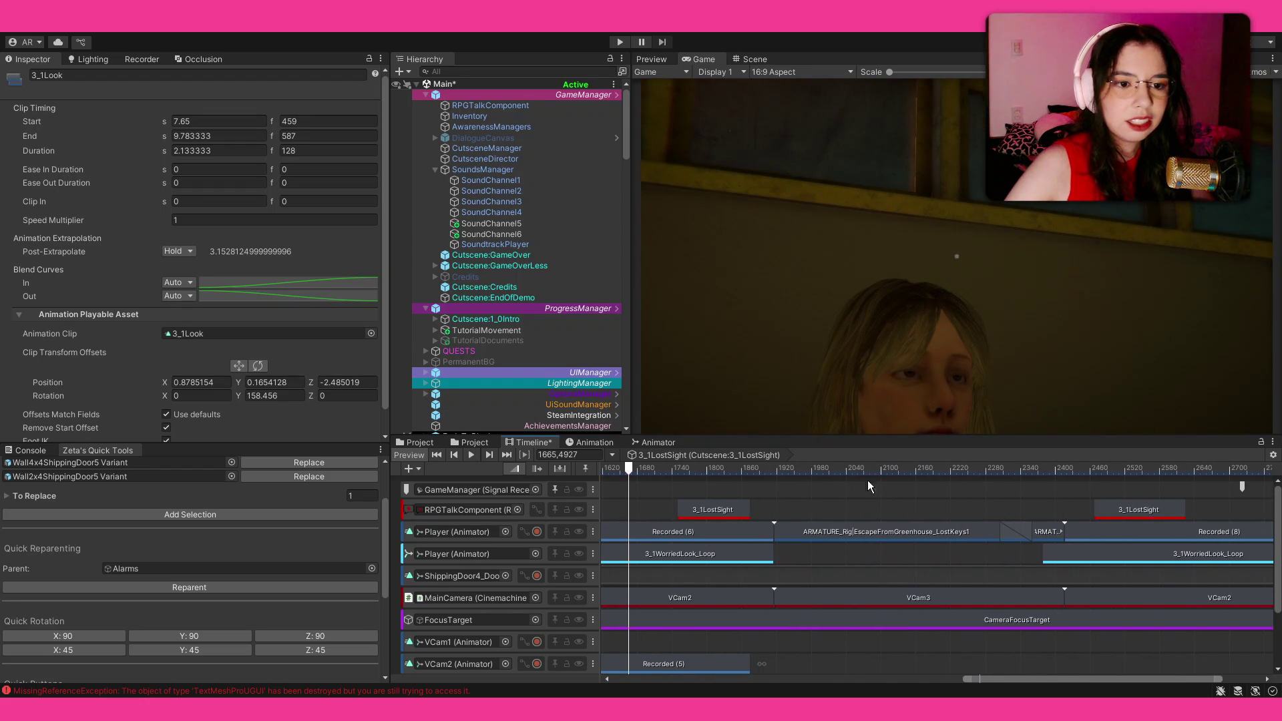
left_click(842, 470)
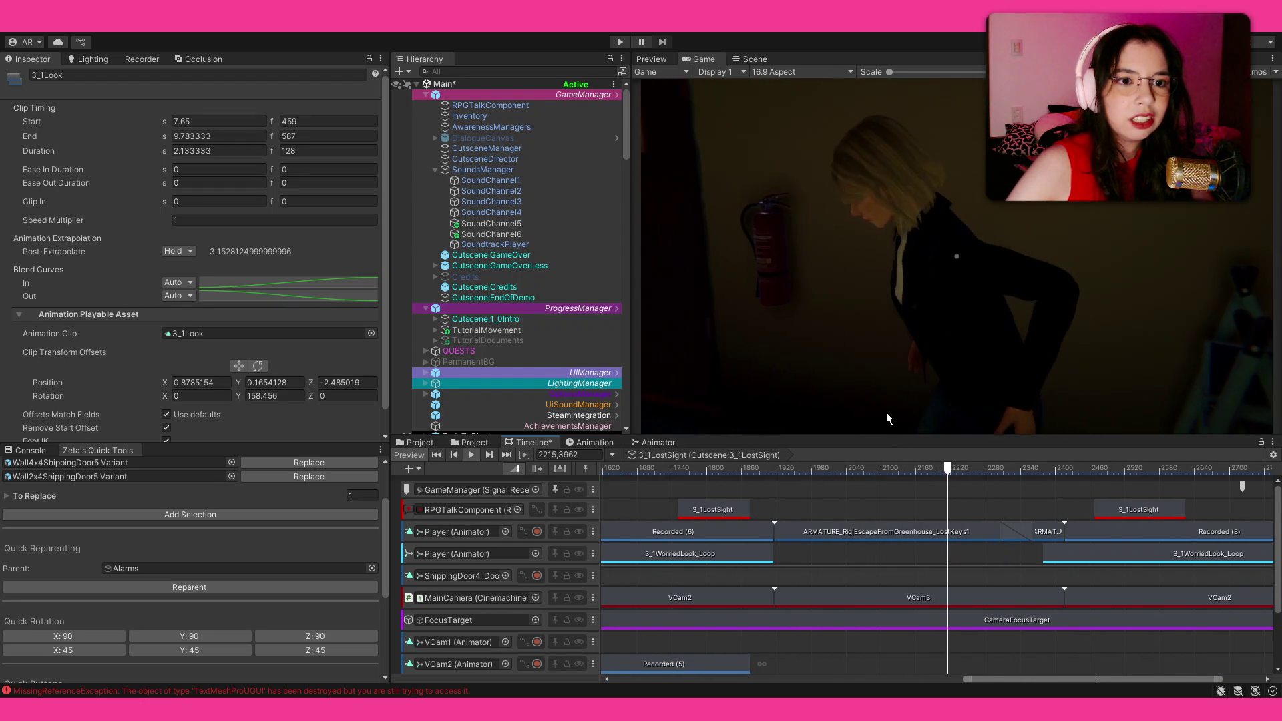
scroll(838, 516, "down", 4)
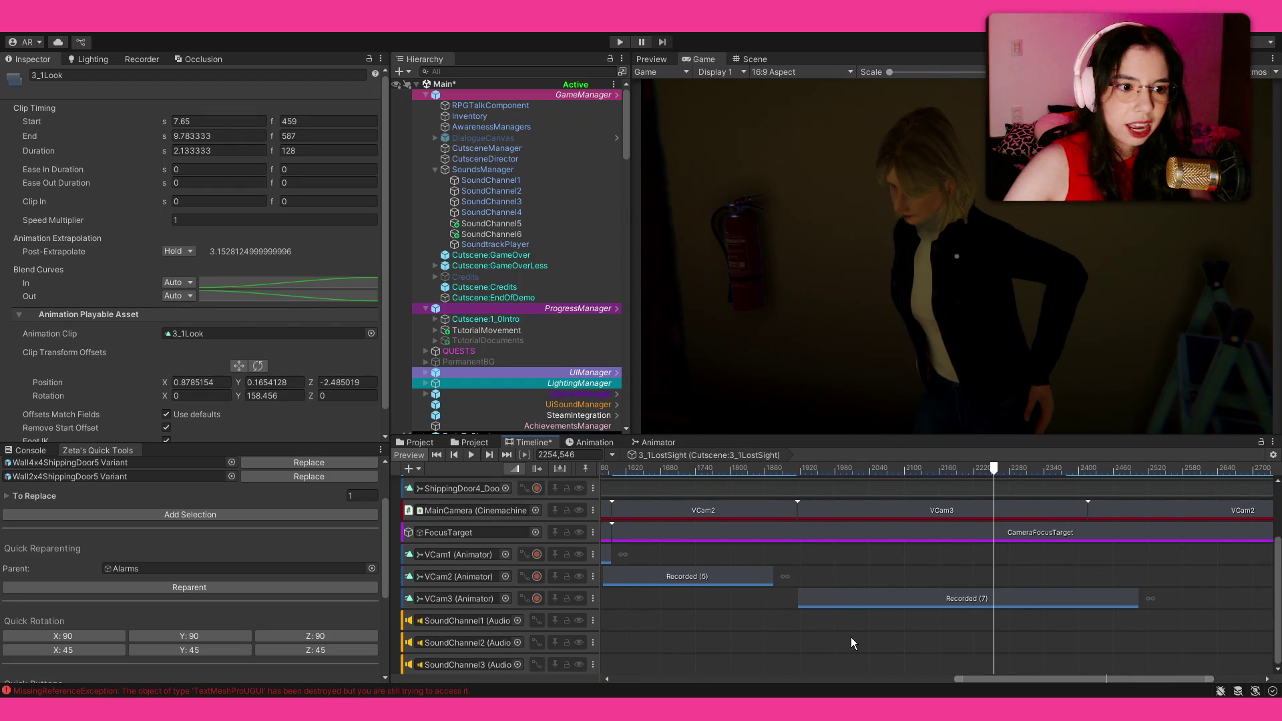
left_click(851, 625)
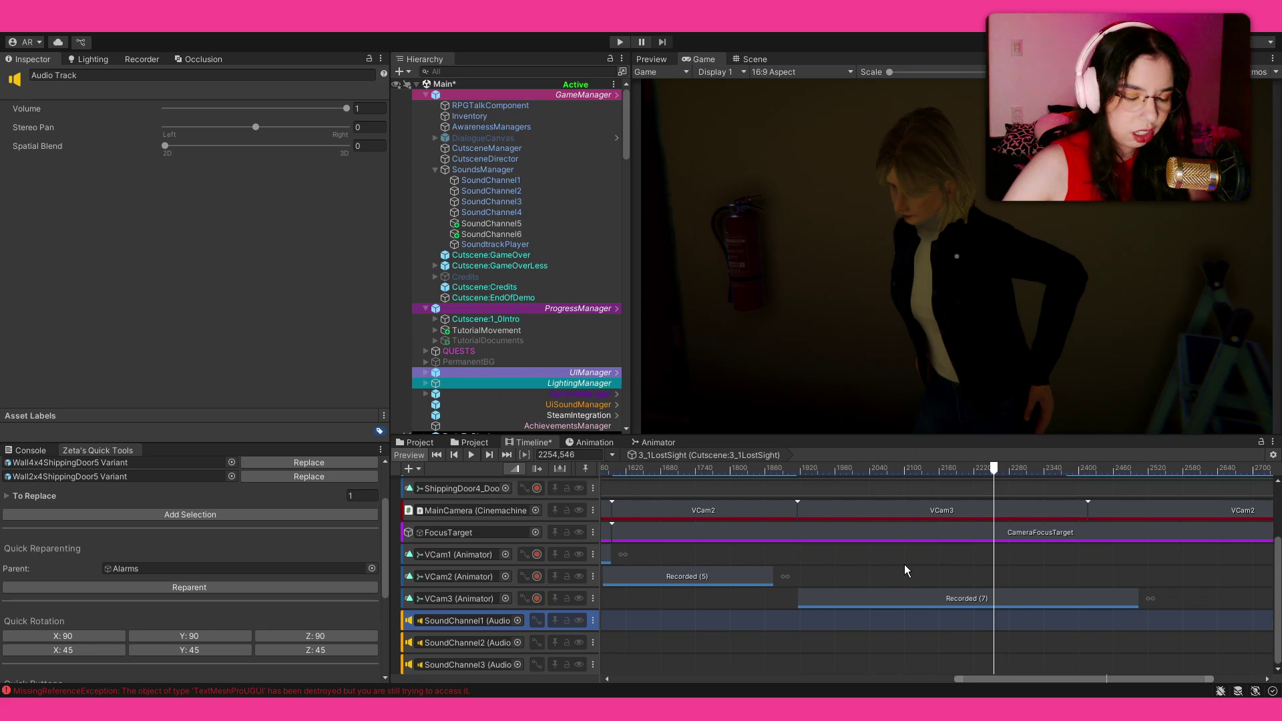
Paste cloth_rustle1 onto SoundChannel1 near frame 2005 and shift it to about frame 2010.
key("ctrl+v")
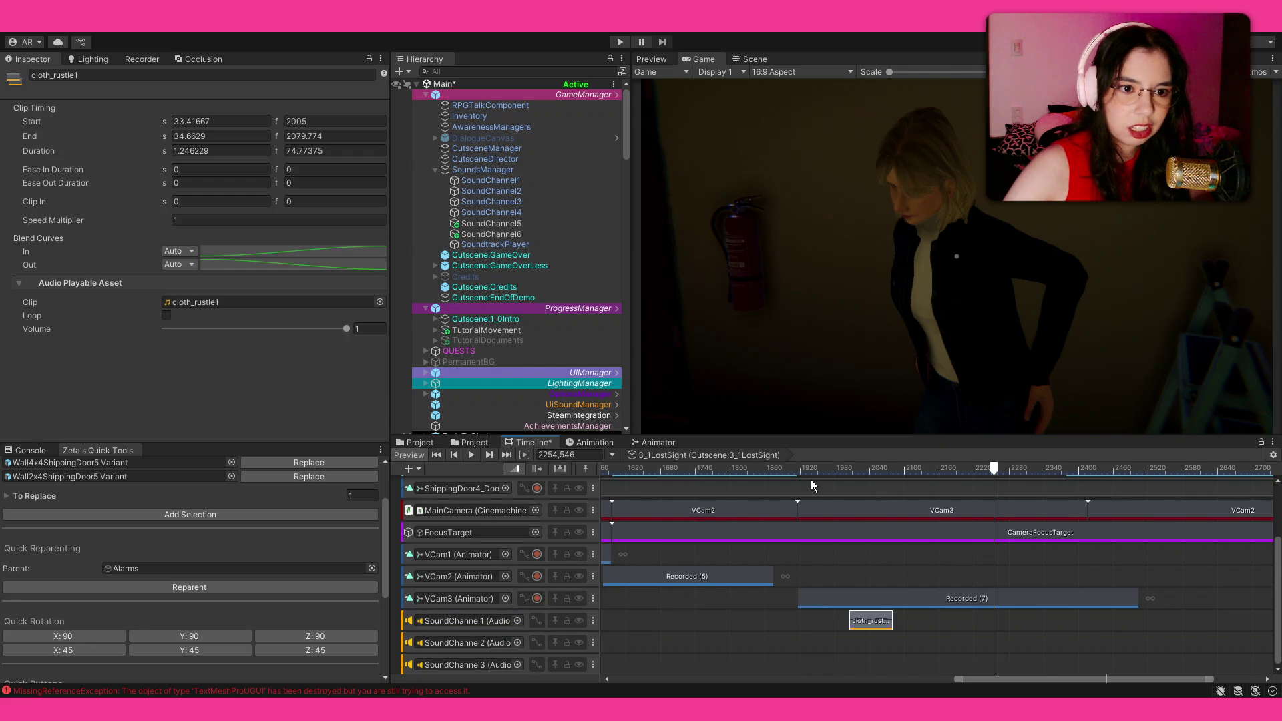
left_click(829, 470)
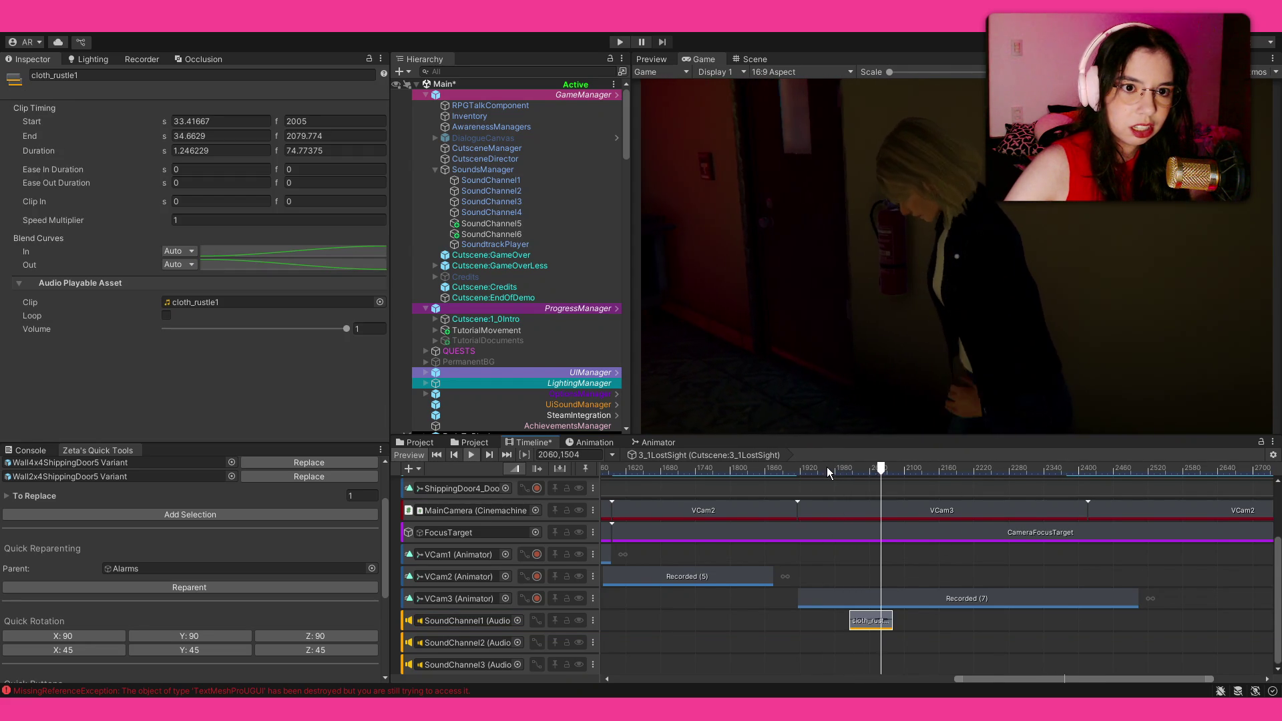
scroll(864, 618, "up", 5)
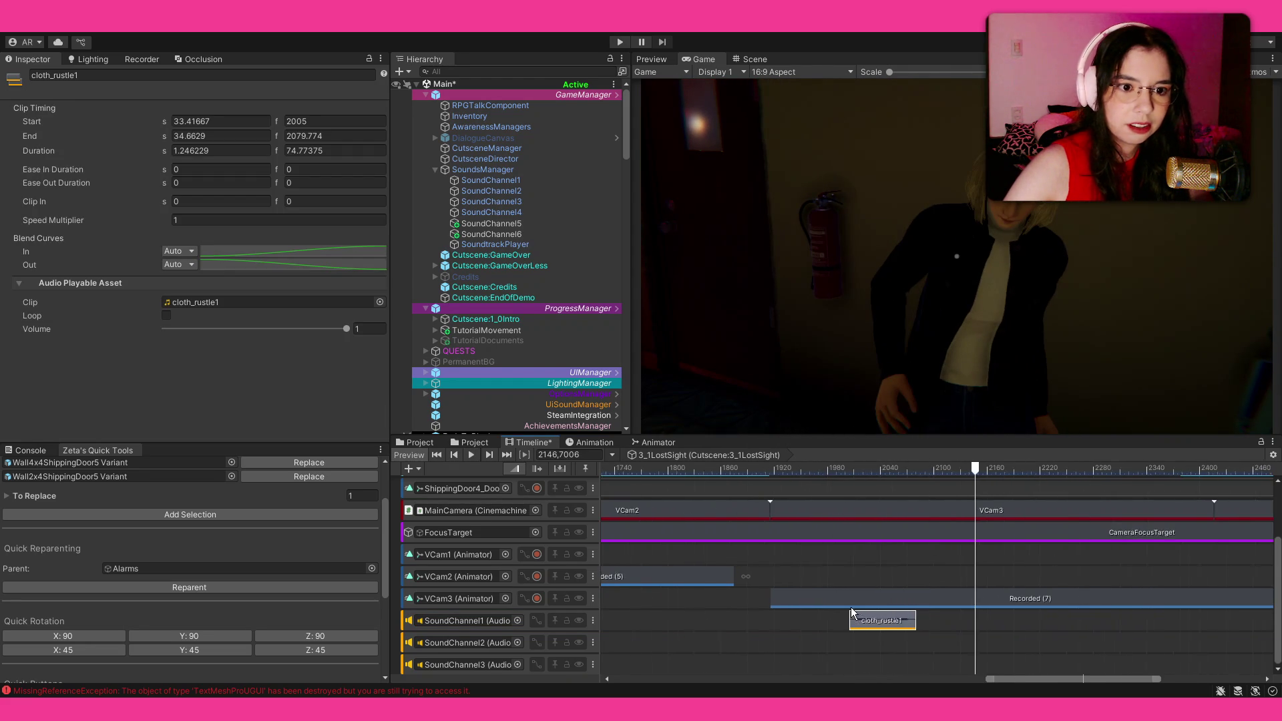
left_click_drag(864, 618, 883, 619)
left_click(900, 642)
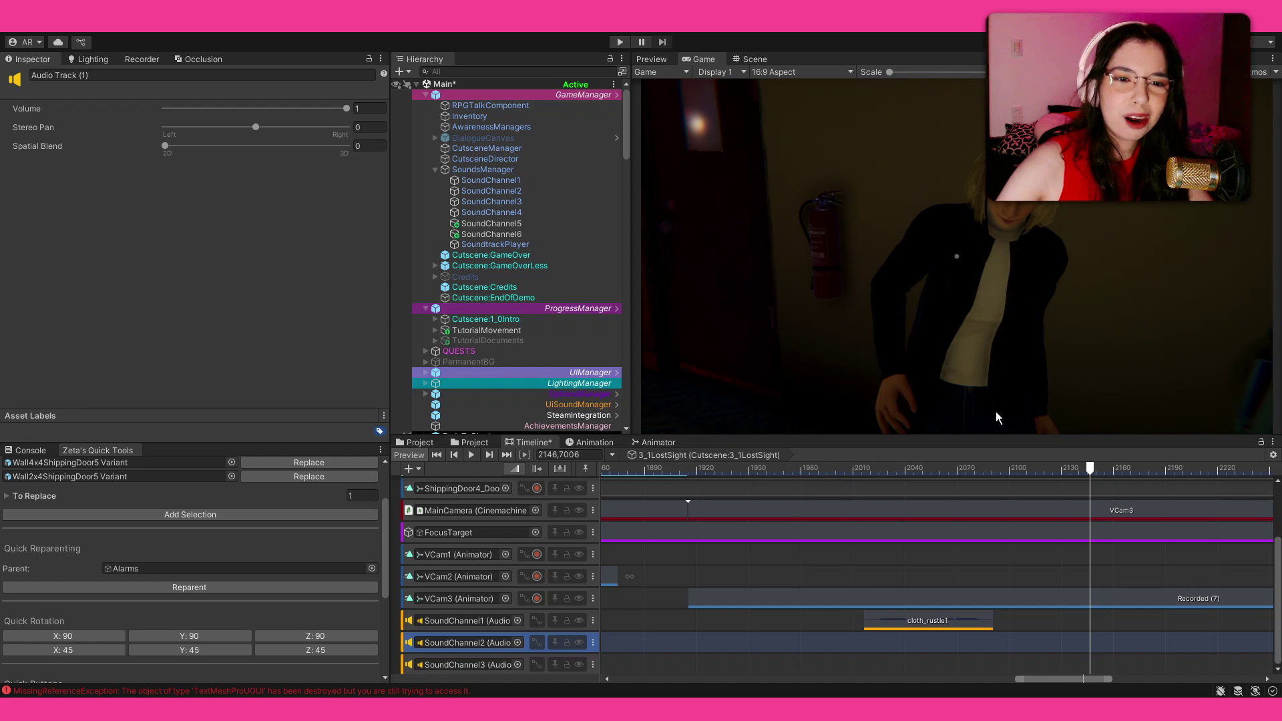
Paste a cloth_rustle2 clip onto SoundChannel2, preview it, and shift it slightly later.
key("ctrl+z")
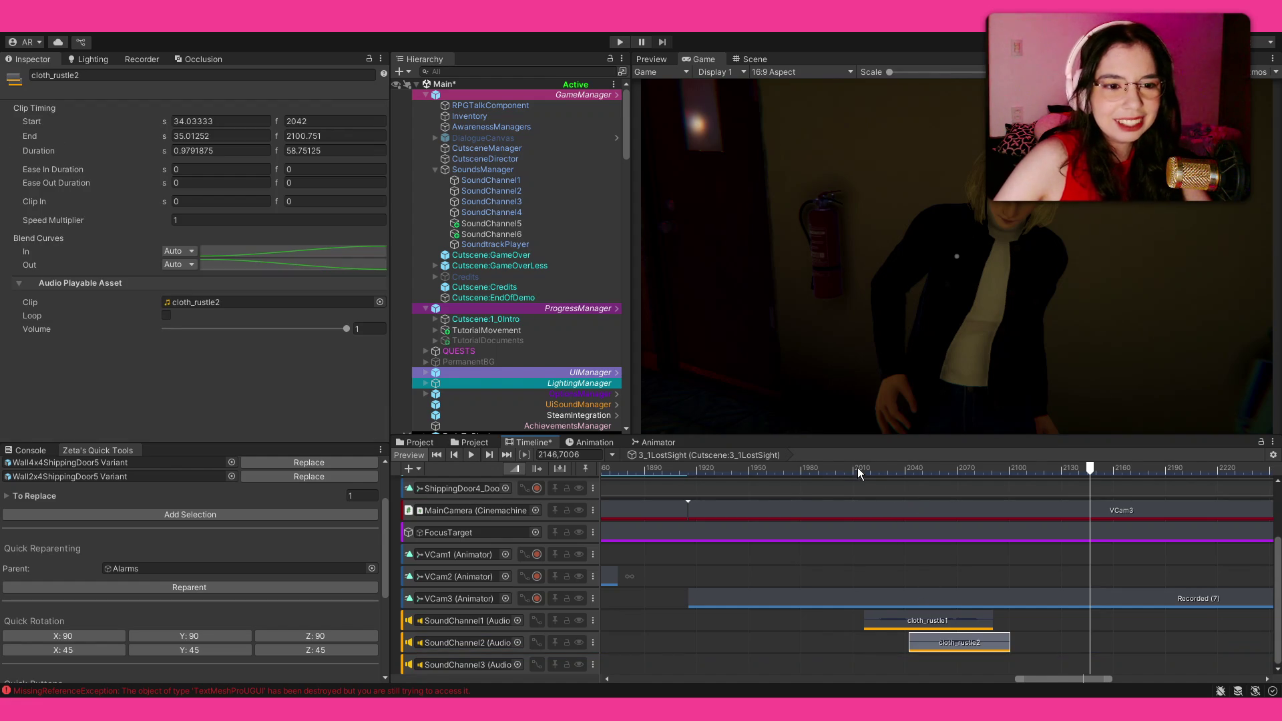
left_click(858, 468)
key("space")
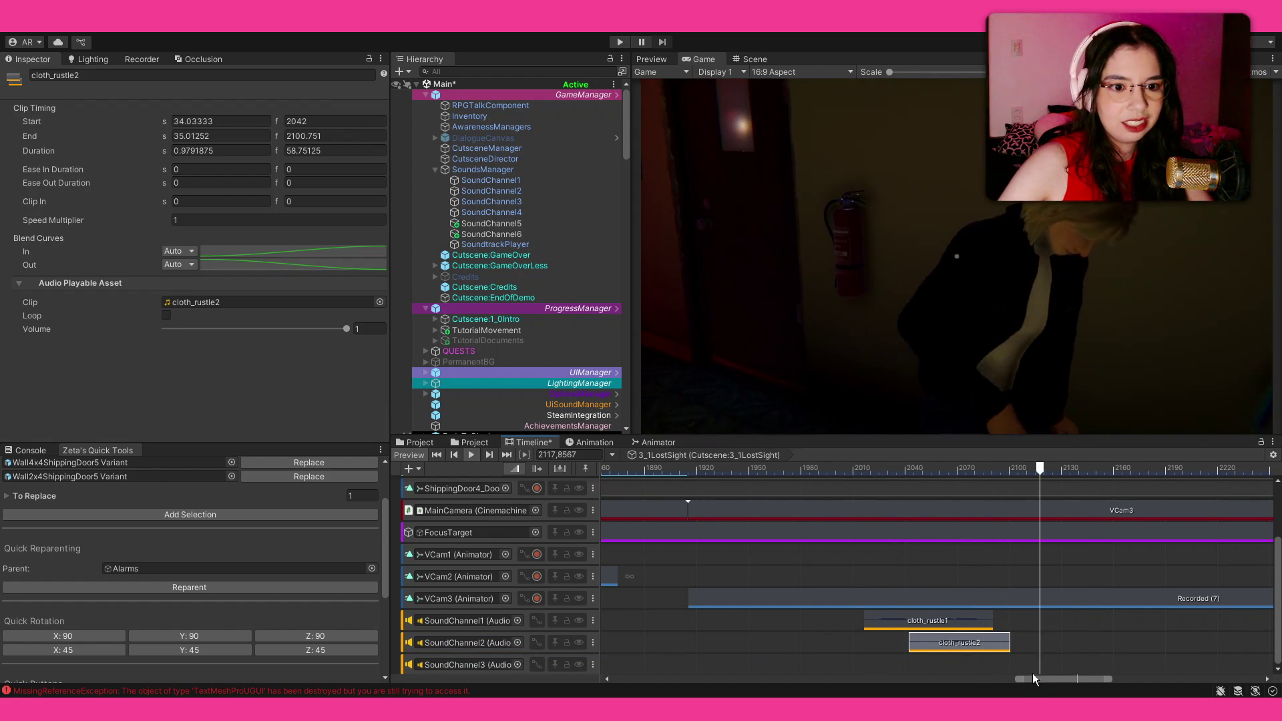
left_click_drag(971, 648, 975, 639)
left_click(976, 664)
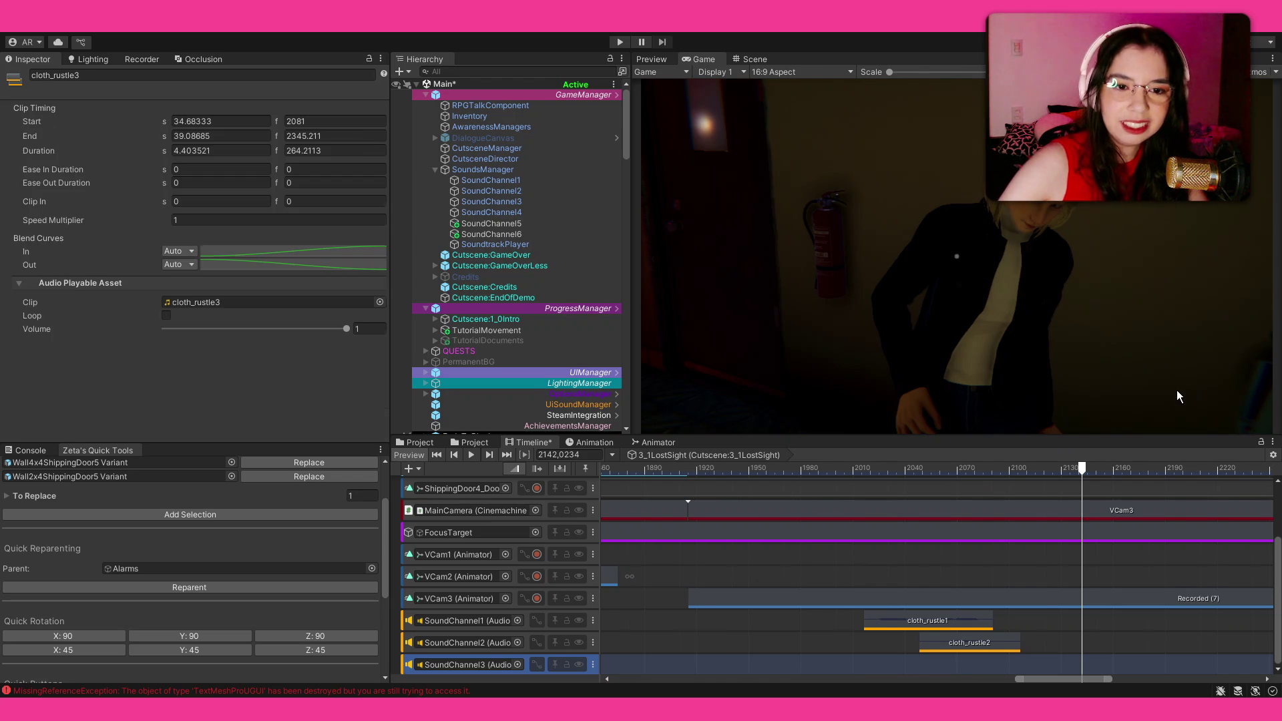
Trim cloth_rustle3 so it ends at frame 2176, then replay the cutscene to hear it.
scroll(953, 596, "right", 3)
left_click(772, 475)
key("space")
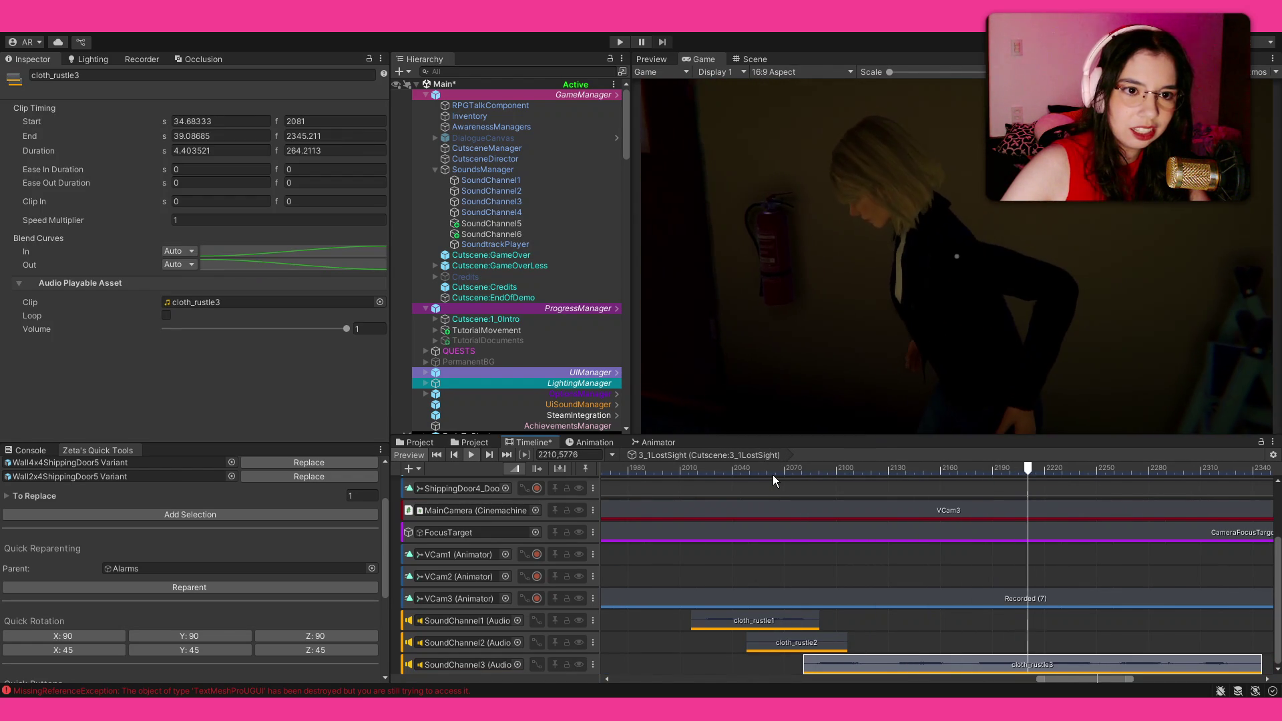
key("space")
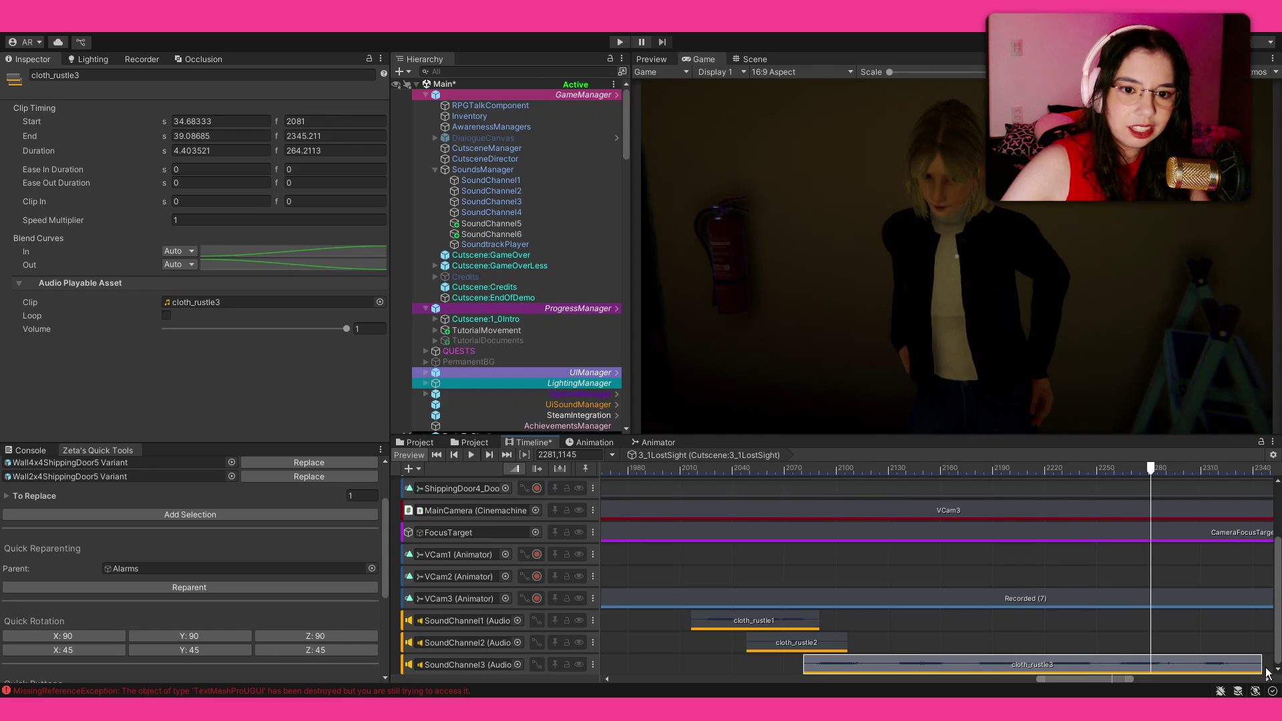
left_click_drag(1262, 664, 1234, 664)
left_click_drag(1102, 680, 967, 680)
left_click(654, 465)
key("space")
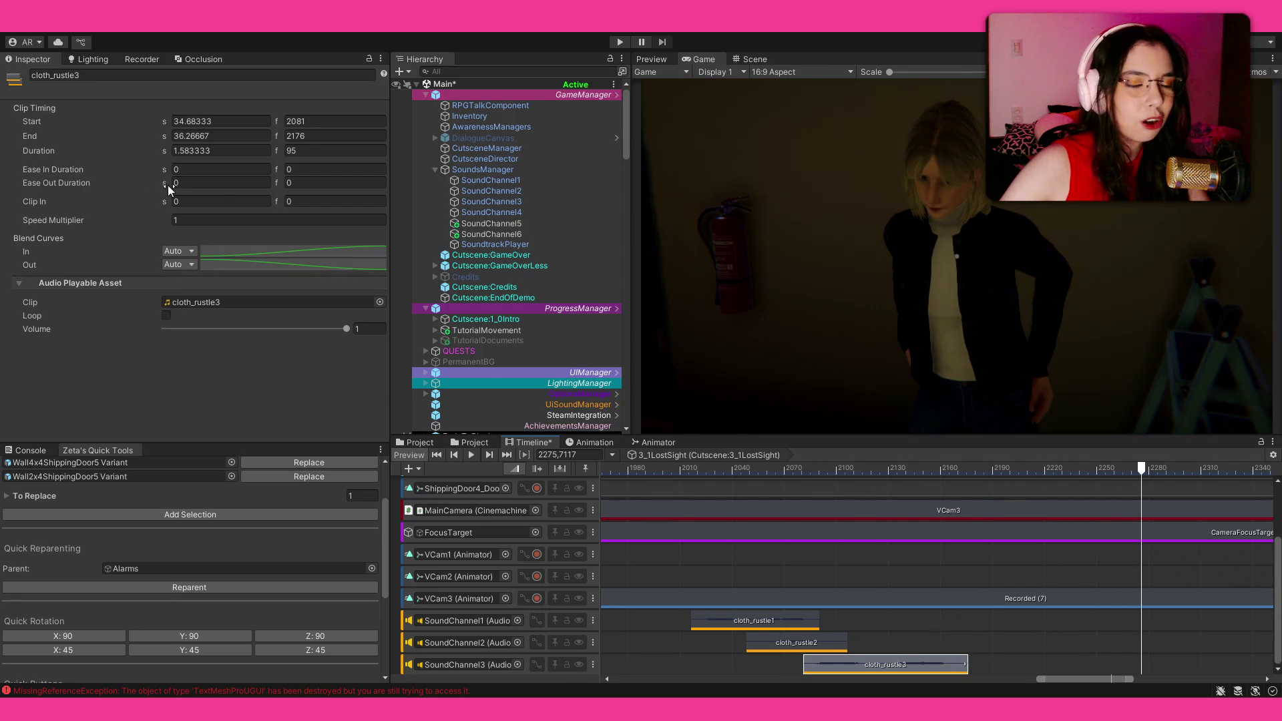
Give cloth_rustle3 a 0.21-second ease-out and replay the faded clip.
left_click_drag(167, 185, 177, 181)
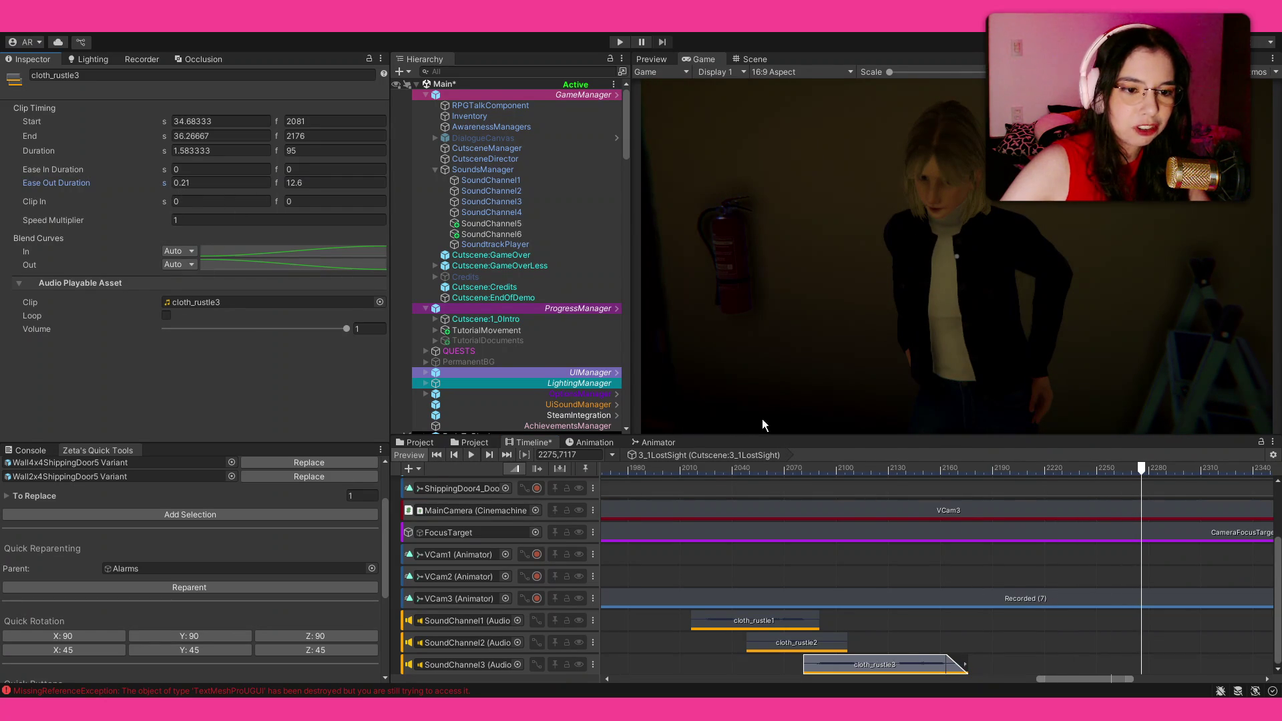
left_click(907, 467)
key("space")
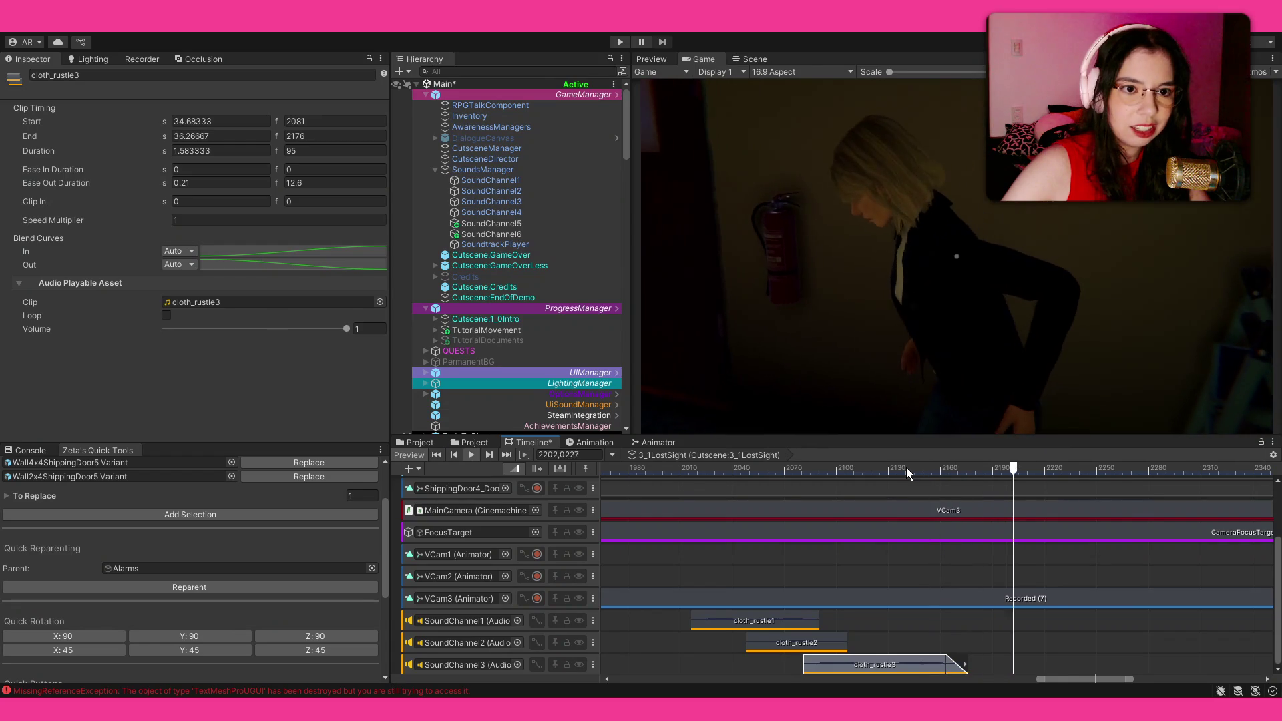
key("space")
left_click(660, 467)
key("space")
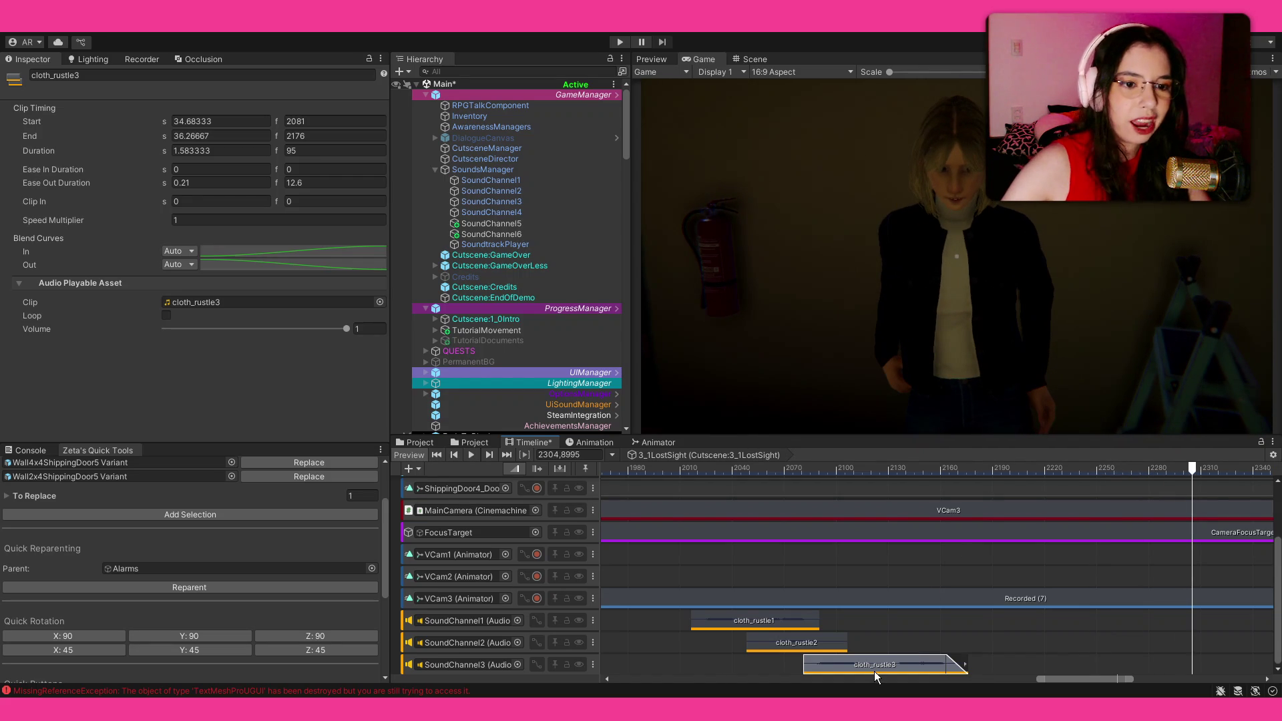
left_click_drag(875, 659, 884, 634)
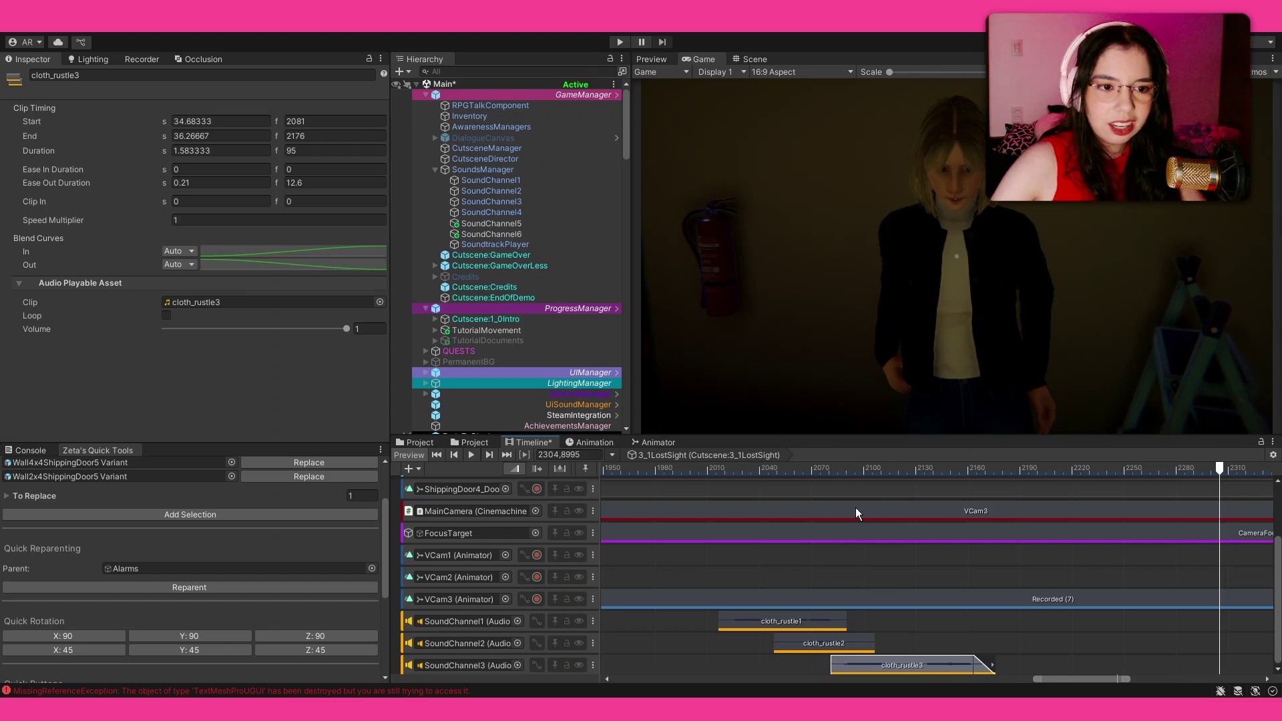
Save the scene with the 3_1LostSight timeline edits, then pan the Timeline back to earlier frames.
left_click(851, 468)
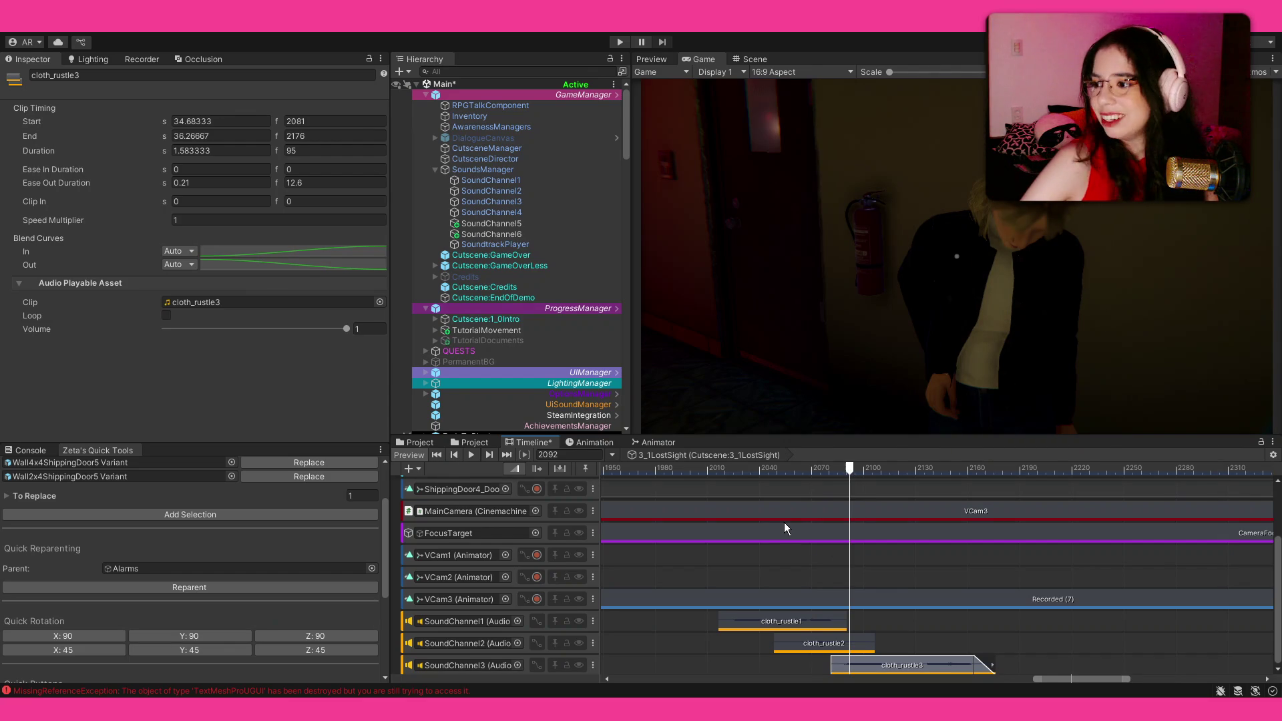
key("ctrl+s")
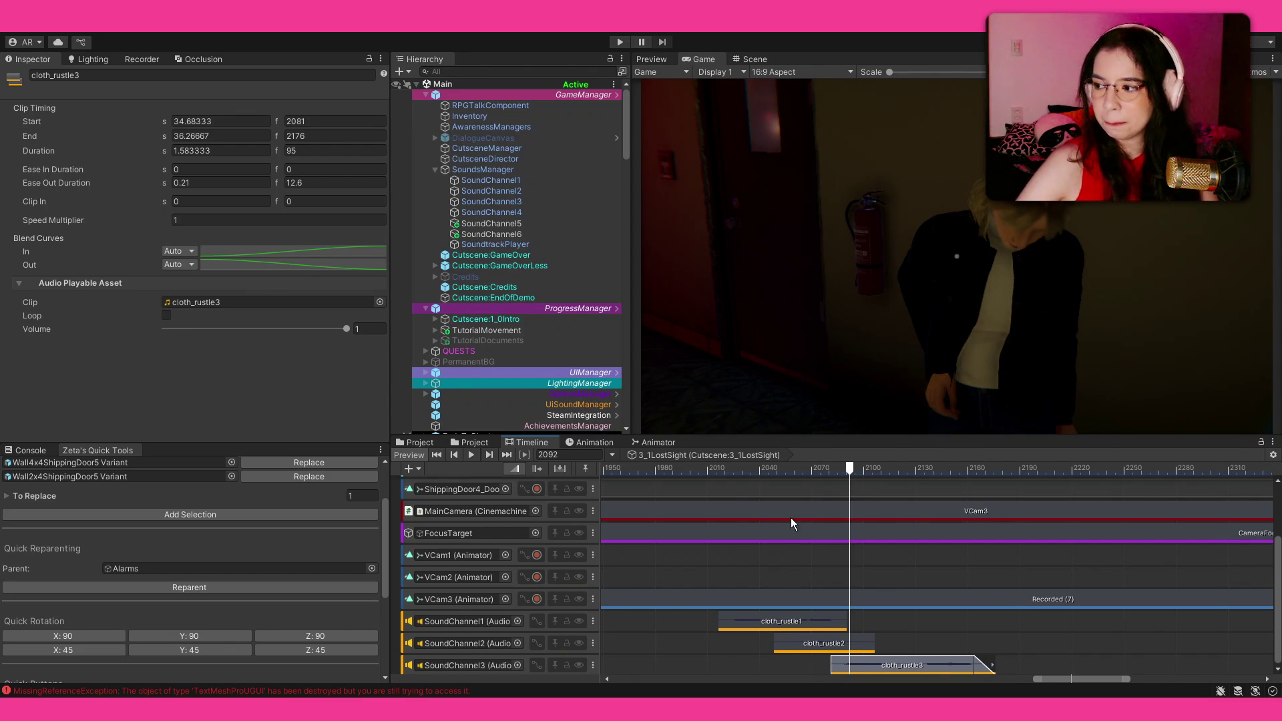
scroll(791, 518, "down", 5)
left_click_drag(670, 533, 1135, 534)
mouse_move(614, 528)
left_mouse_down()
mouse_move(851, 550)
mouse_move(179, 528)
left_mouse_up()
mouse_move(876, 469)
left_mouse_down()
mouse_move(1215, 464)
mouse_move(9, 535)
left_mouse_up()
left_click_drag(713, 530, 916, 531)
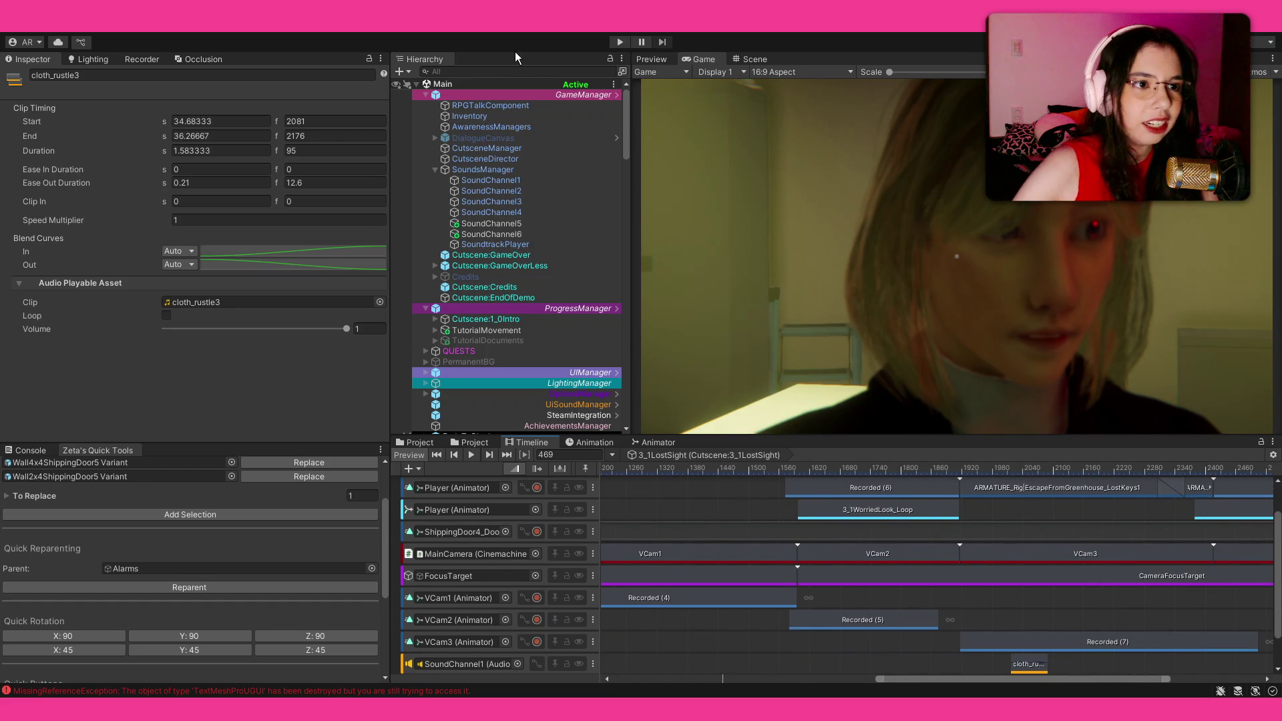
left_click(434, 168)
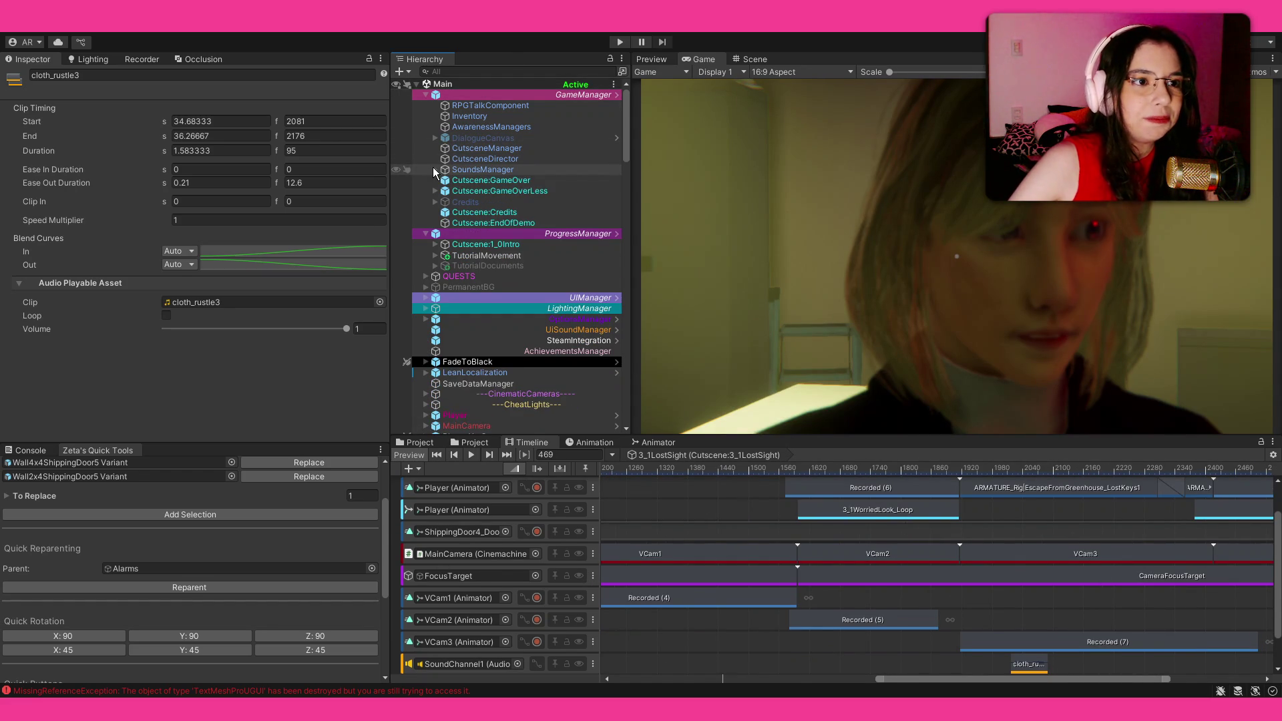
Select Cutscene:1_0Intro and unmute its second Player animation track.
left_click(426, 94)
left_click(485, 116)
scroll(644, 514, "up", 3)
scroll(644, 514, "left", 5)
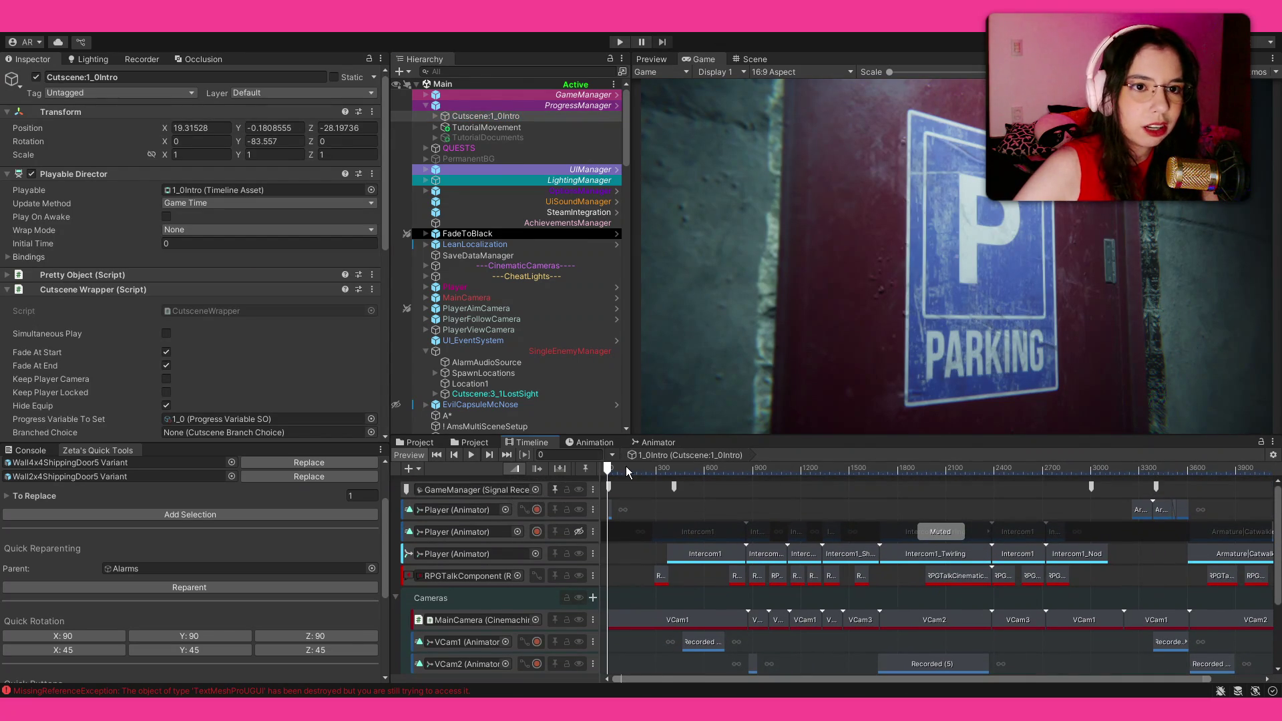
left_click_drag(613, 466, 824, 483)
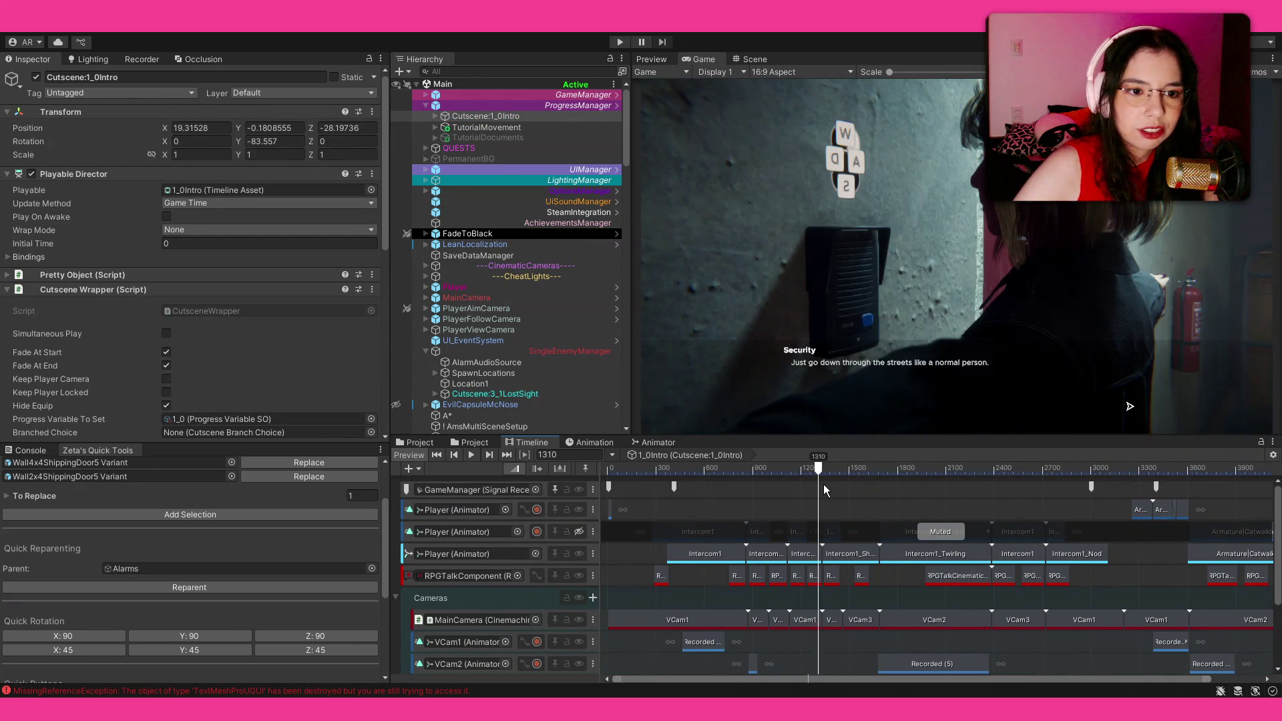
left_click(579, 531)
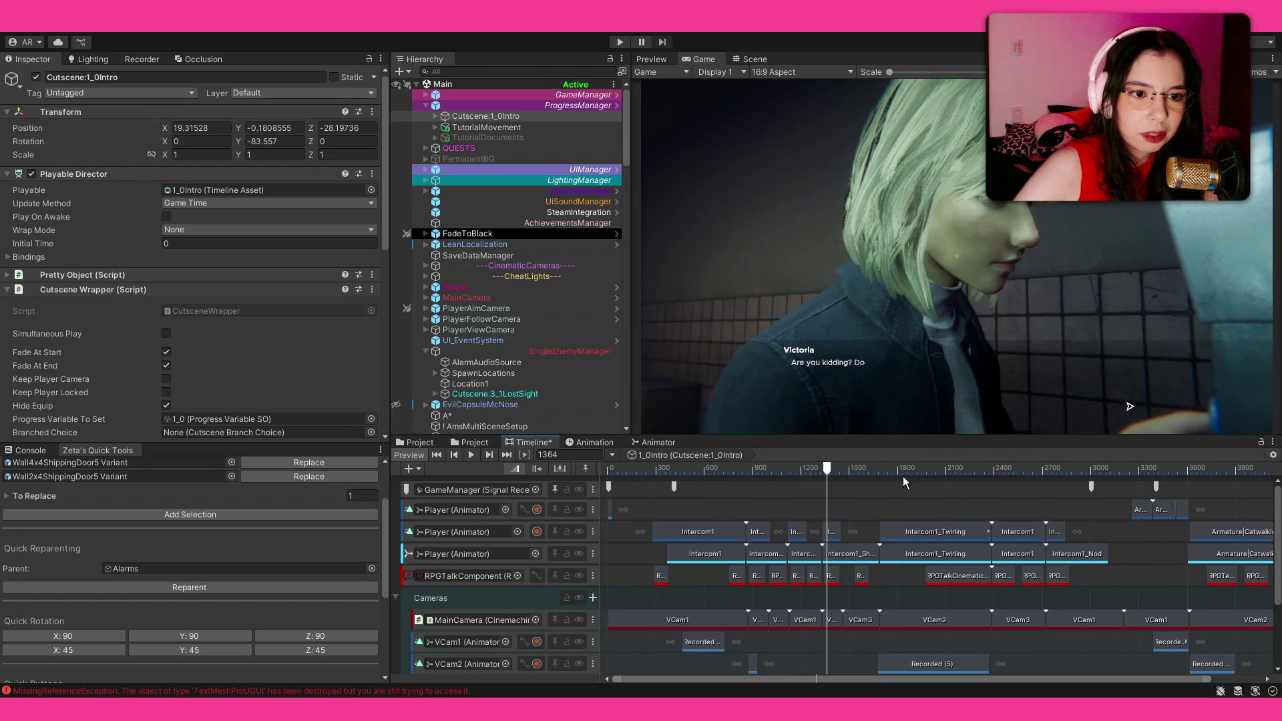
mouse_move(827, 467)
left_mouse_down()
mouse_move(904, 479)
mouse_move(879, 476)
left_mouse_up()
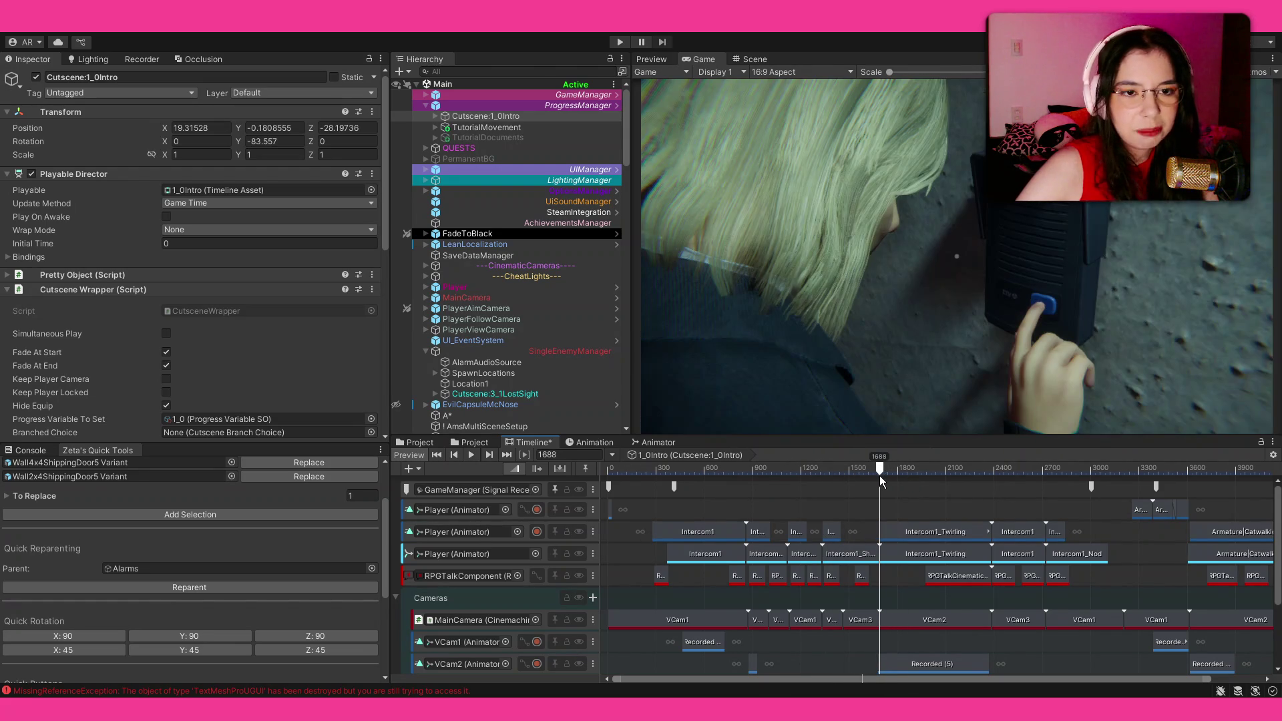
Preview the intro from frame 1720 through the Victoria dialogue to frame 2551, then select Player.
scroll(881, 515, "up", 5)
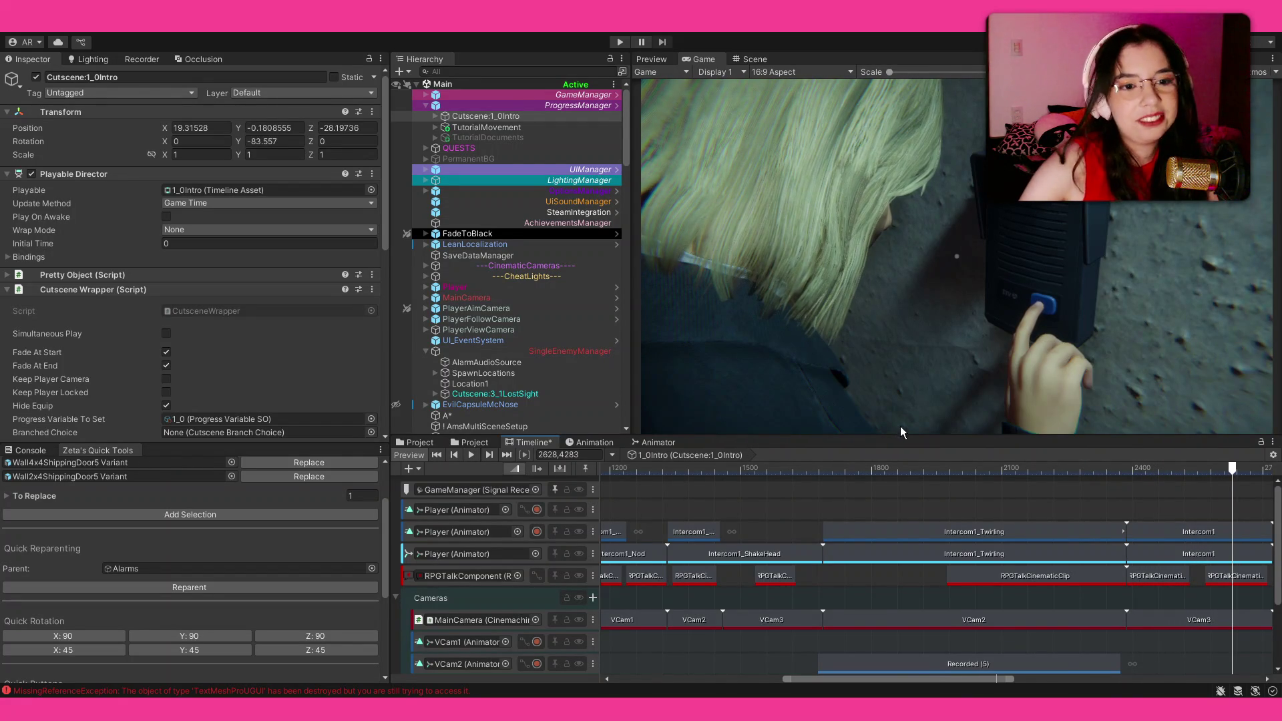
left_click_drag(898, 466, 836, 474)
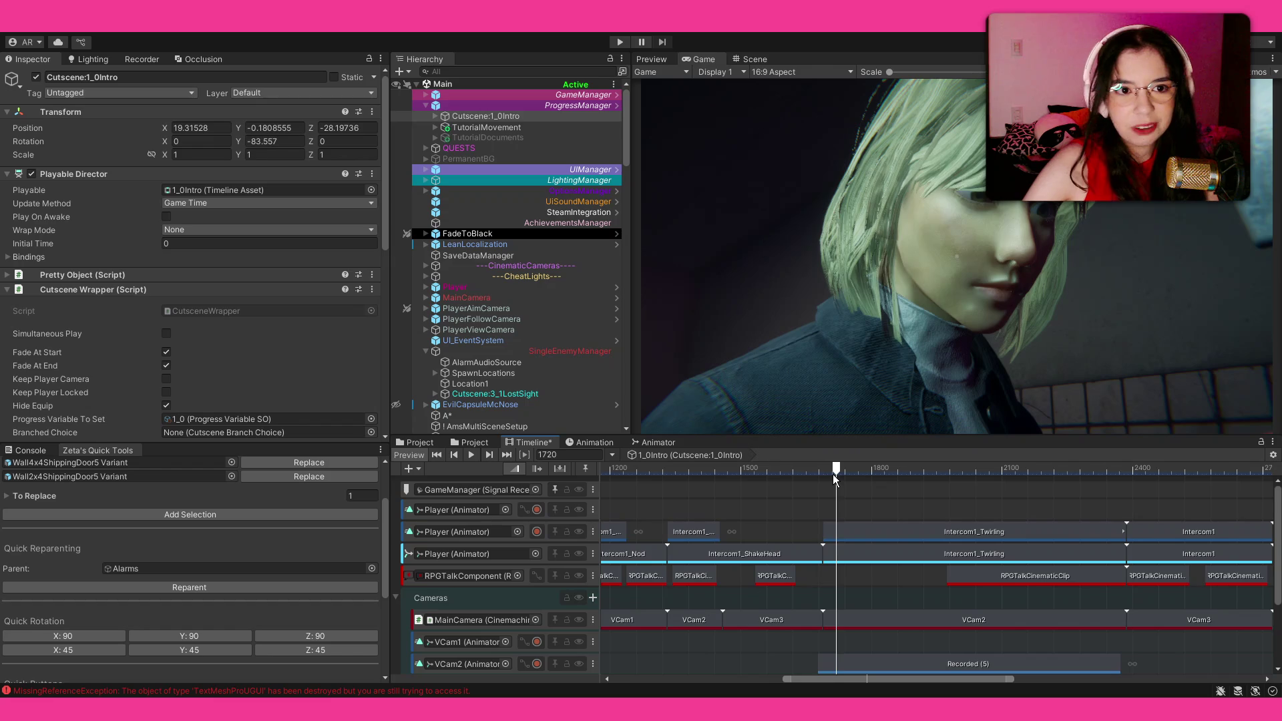
key("space")
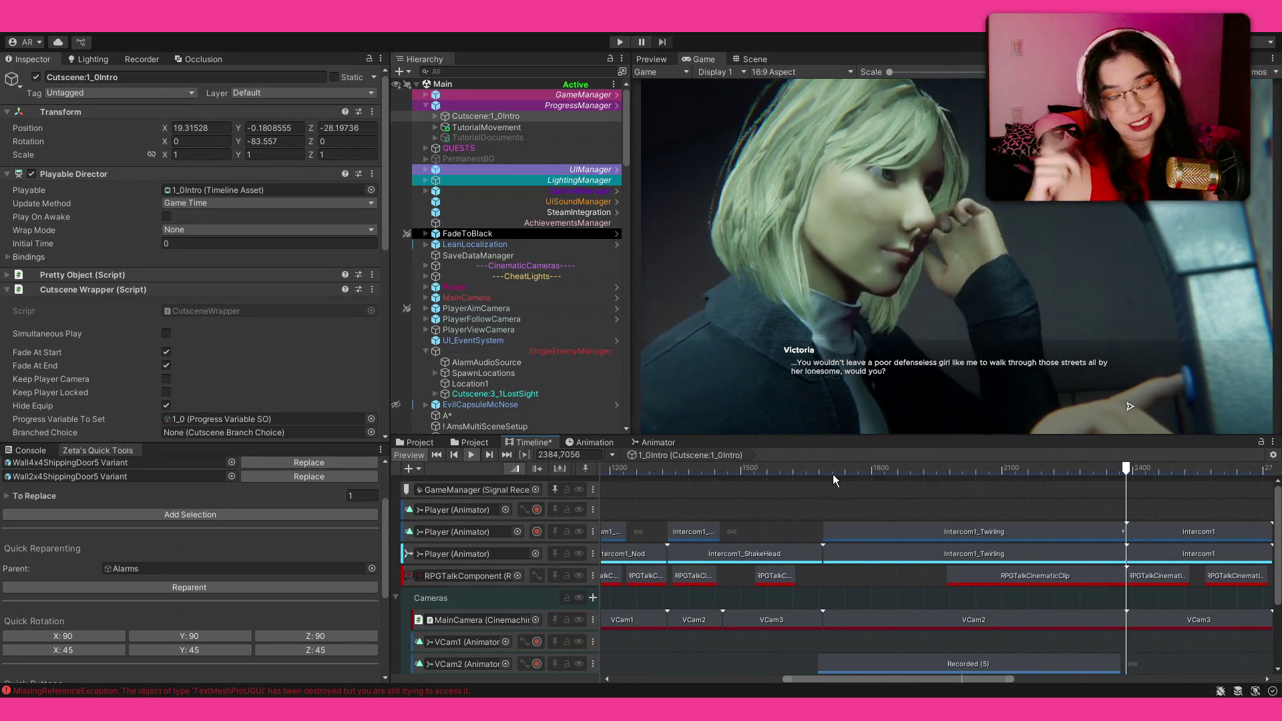
mouse_move(832, 474)
left_mouse_down()
mouse_move(988, 466)
mouse_move(762, 489)
mouse_move(789, 474)
left_mouse_up()
scroll(978, 488, "down", 3)
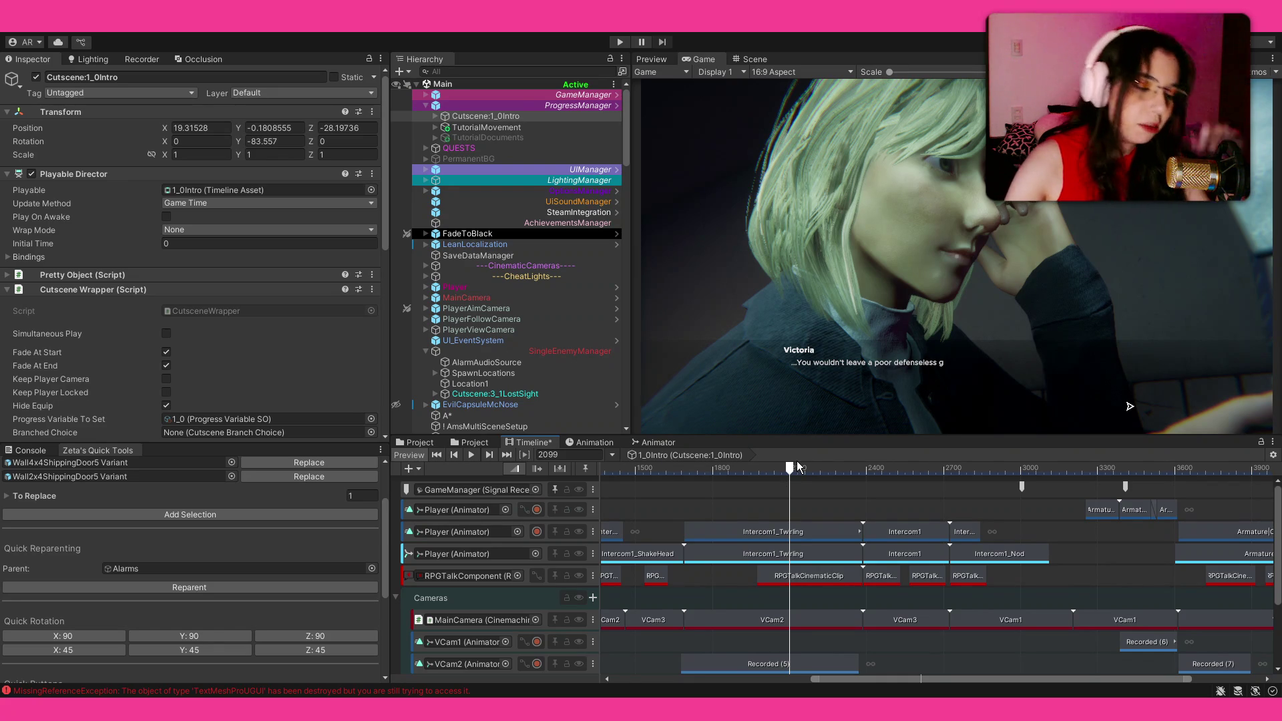
mouse_move(824, 472)
left_mouse_down()
mouse_move(1250, 502)
mouse_move(1116, 500)
left_mouse_up()
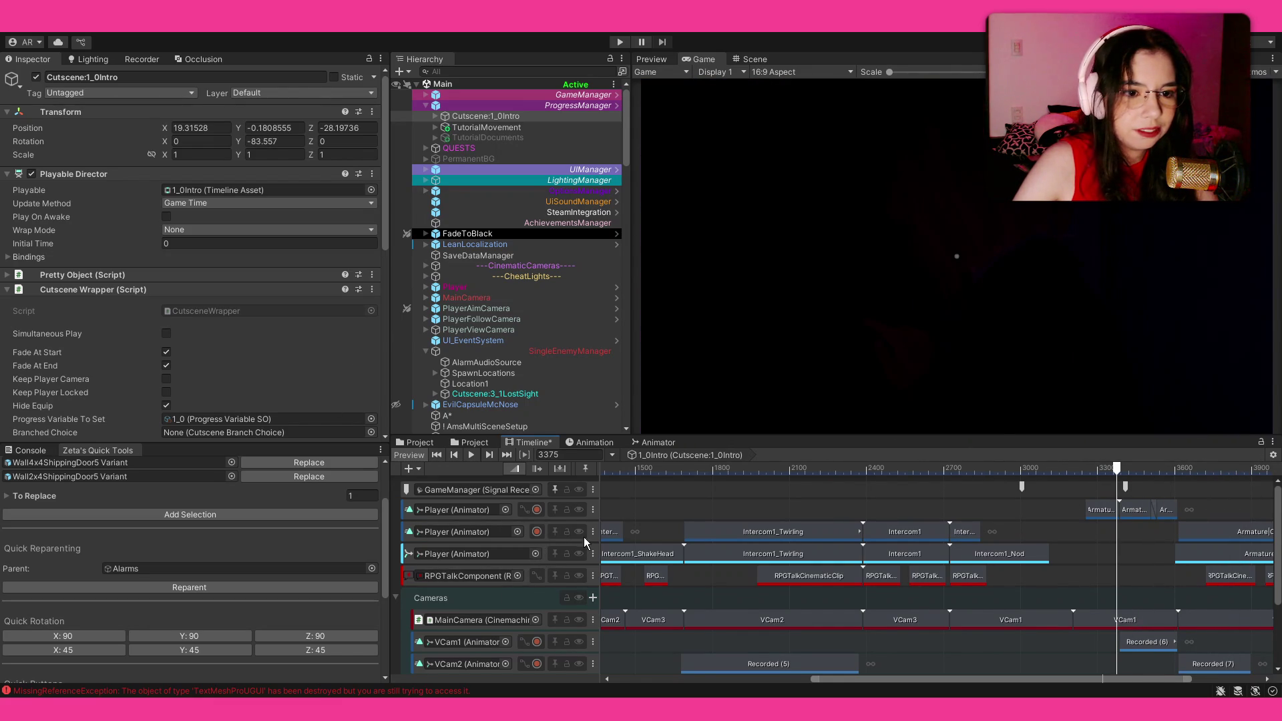
left_click(468, 287)
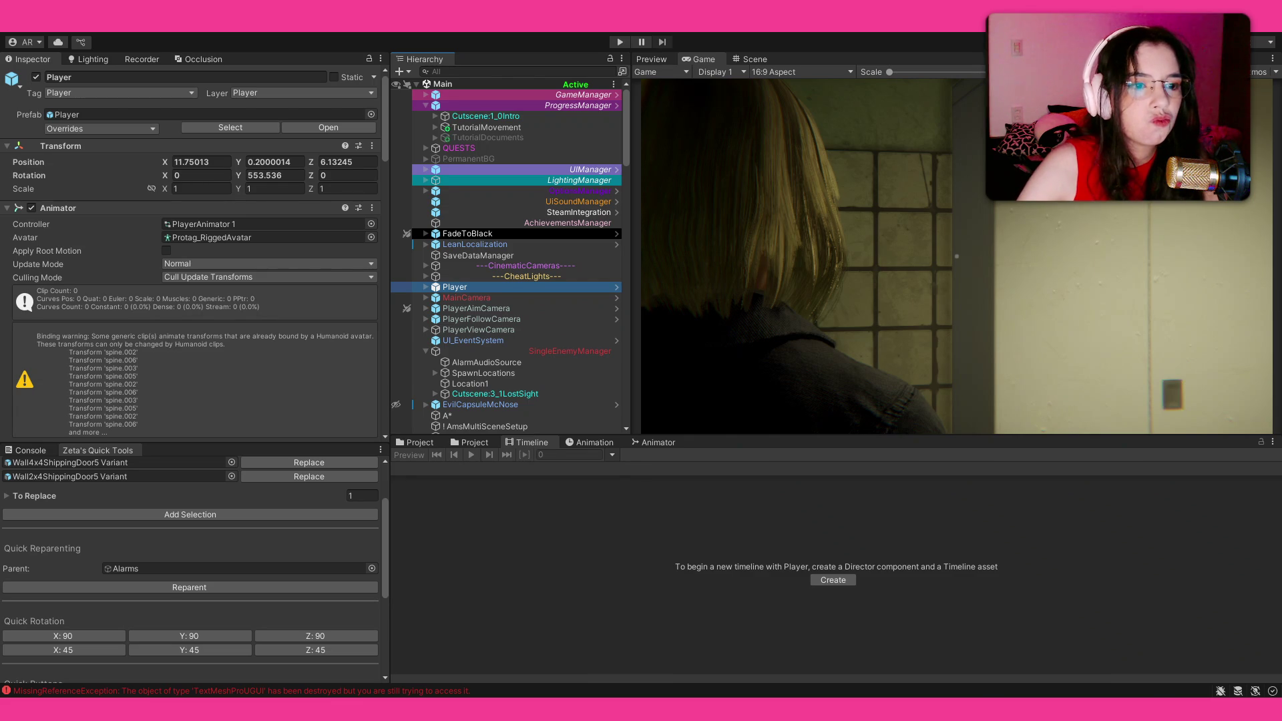
Switch to the Scene view and select the Floor4x4 tile at position 4, 0, 52.
left_click(746, 59)
left_click(826, 303)
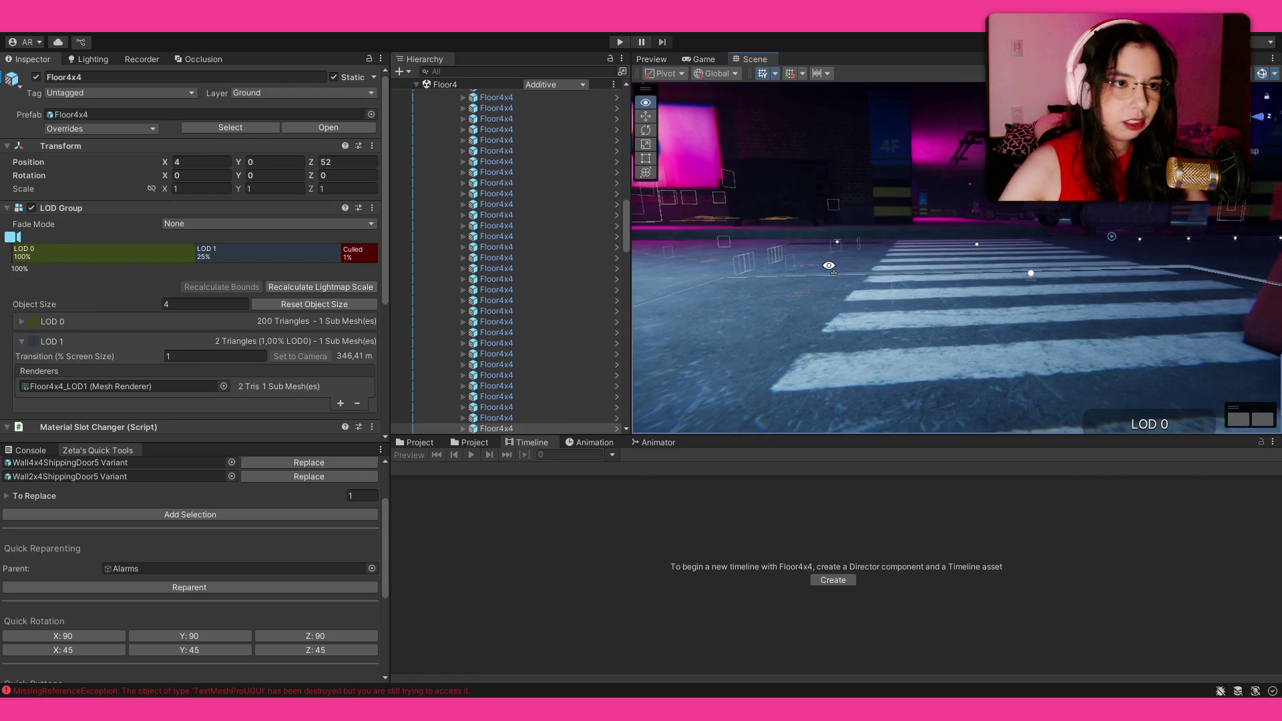
Inspect the floor type and material of tiles near the pink wall and locker room.
left_click(843, 332)
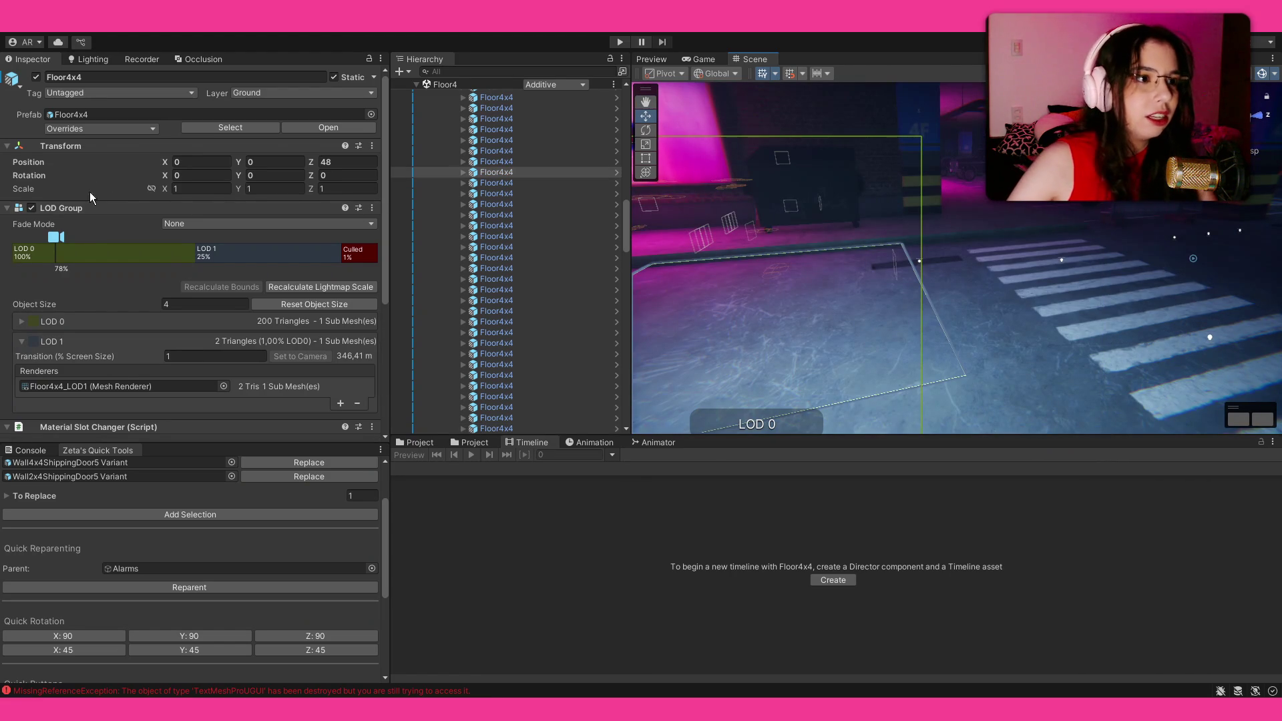
scroll(107, 197, "down", 5)
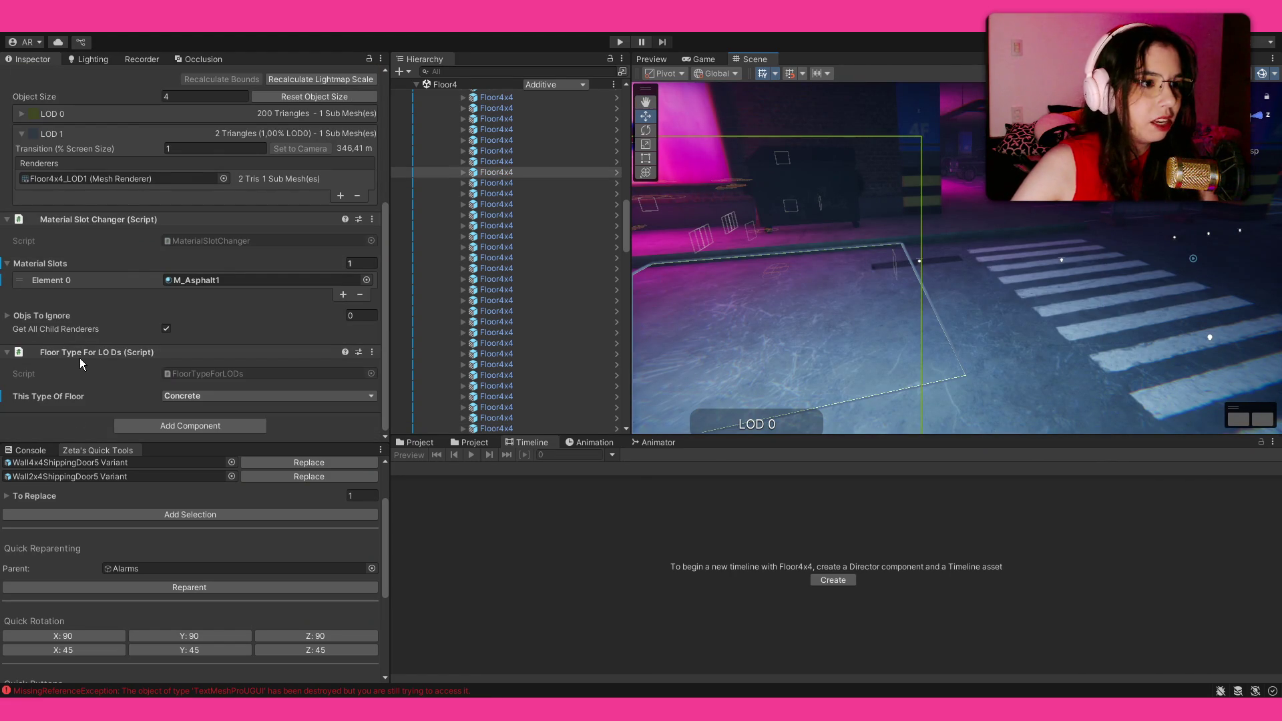
mouse_move(866, 313)
left_mouse_down()
mouse_move(833, 323)
mouse_move(937, 318)
mouse_move(832, 312)
mouse_move(840, 305)
mouse_move(937, 331)
mouse_move(947, 320)
mouse_move(888, 283)
mouse_move(814, 275)
mouse_move(1004, 335)
left_mouse_up()
left_click(947, 319)
left_click(1004, 335)
mouse_move(916, 298)
left_mouse_down()
mouse_move(855, 208)
mouse_move(862, 252)
left_mouse_up()
left_click(1032, 266)
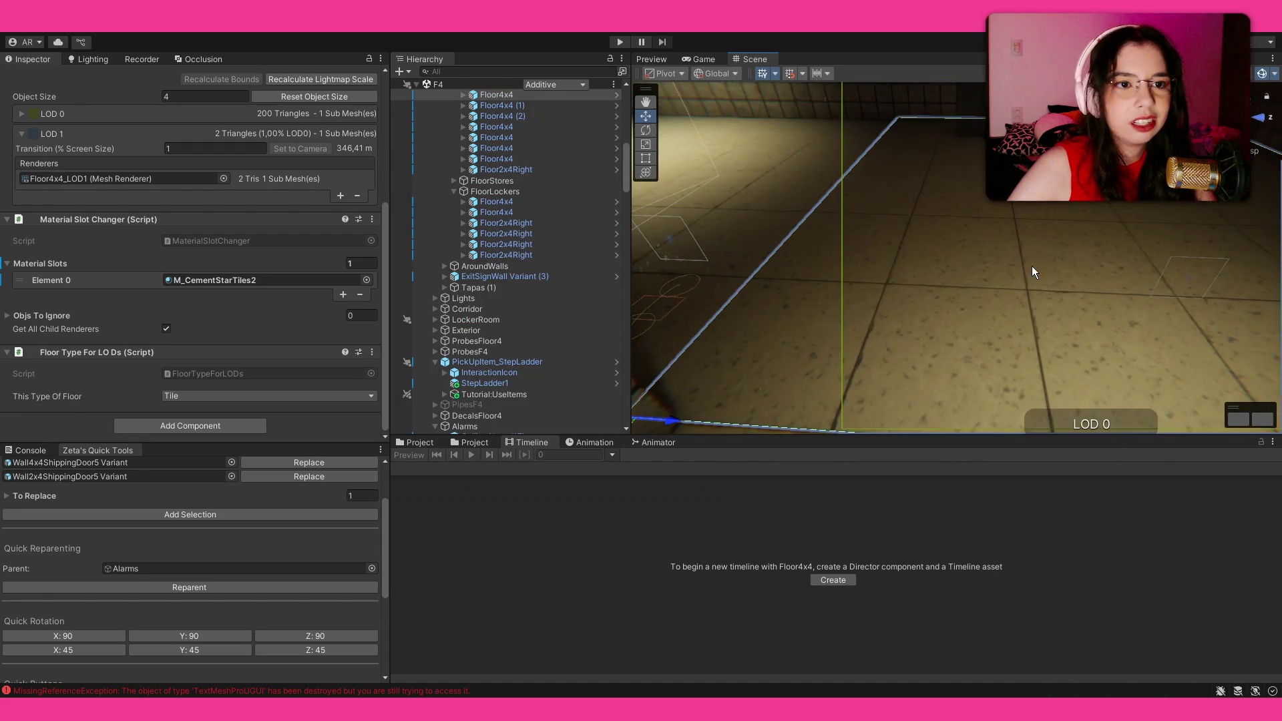
Compare more locker-room and parking-area tiles, ending on a Tile-type Floor4x4 using M_Asphalt1.
mouse_move(951, 283)
left_mouse_down()
mouse_move(295, 247)
mouse_move(419, 183)
mouse_move(391, 178)
mouse_move(307, 194)
mouse_move(428, 190)
mouse_move(928, 286)
mouse_move(723, 318)
mouse_move(788, 194)
mouse_move(753, 214)
left_mouse_up()
left_click(928, 285)
left_click(723, 318)
left_click(835, 258)
mouse_move(835, 257)
left_mouse_down()
mouse_move(889, 247)
mouse_move(909, 227)
left_mouse_up()
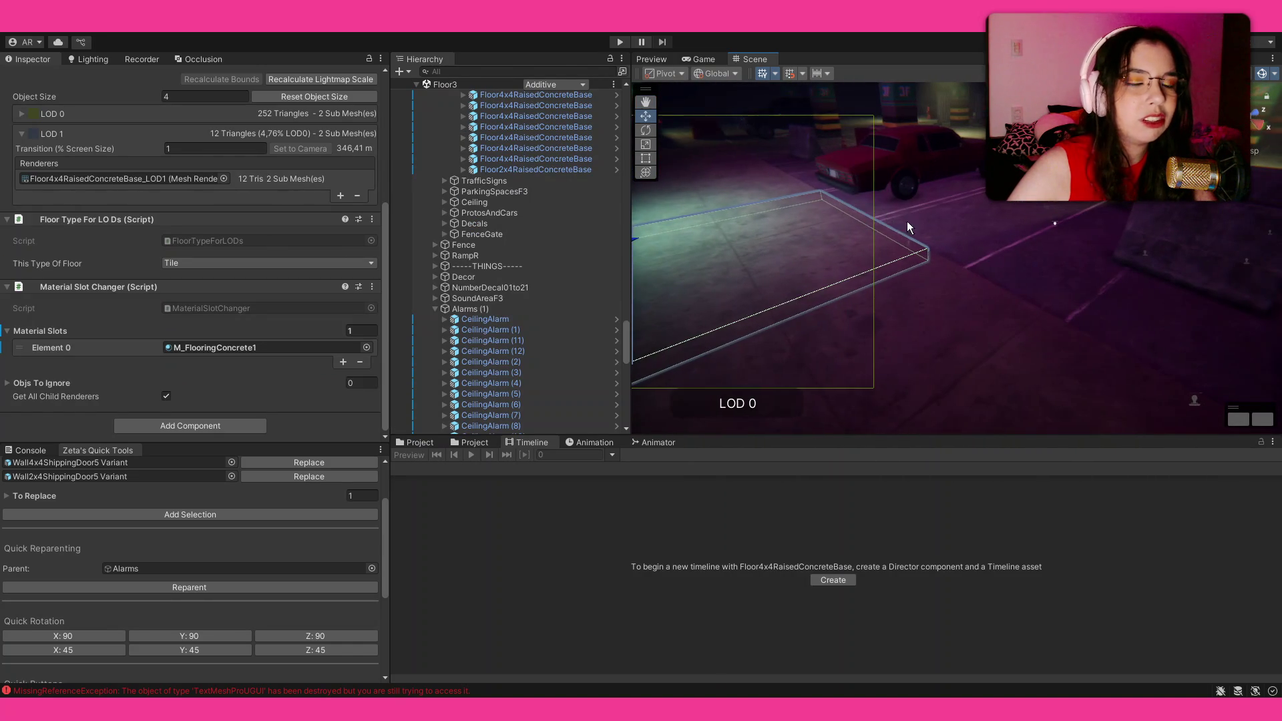
left_click(980, 250)
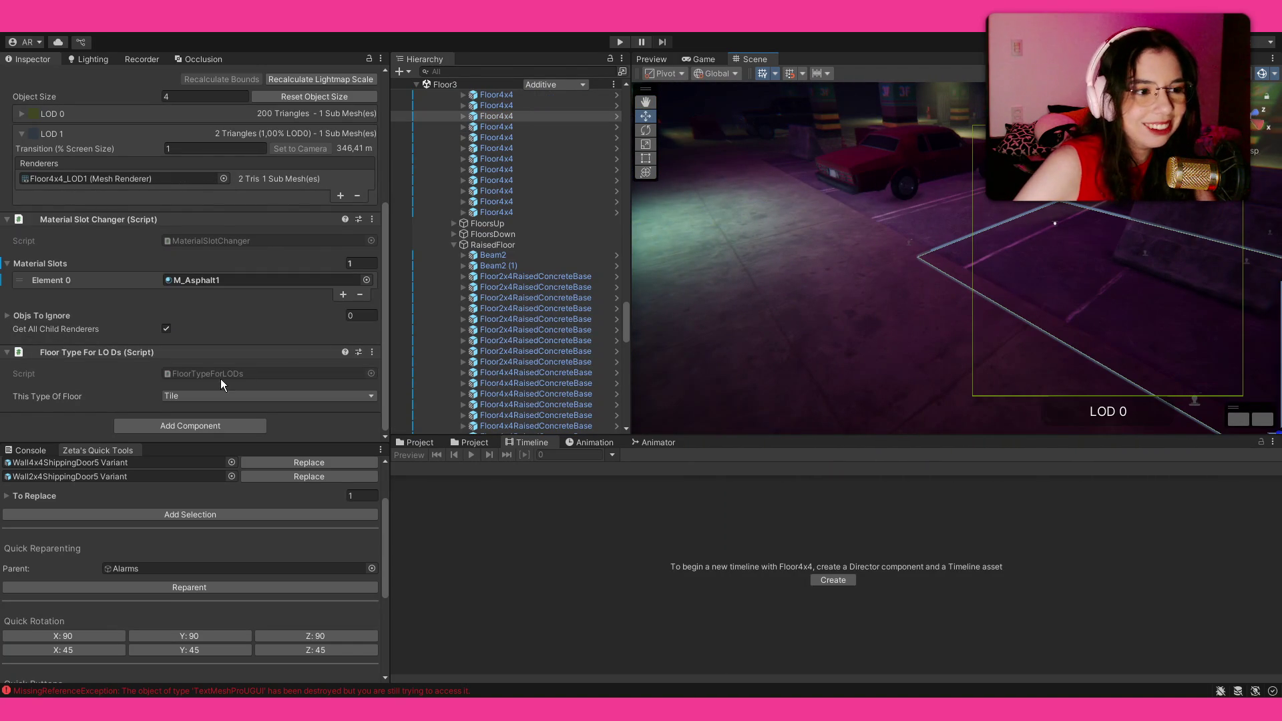
scroll(531, 160, "up", 15)
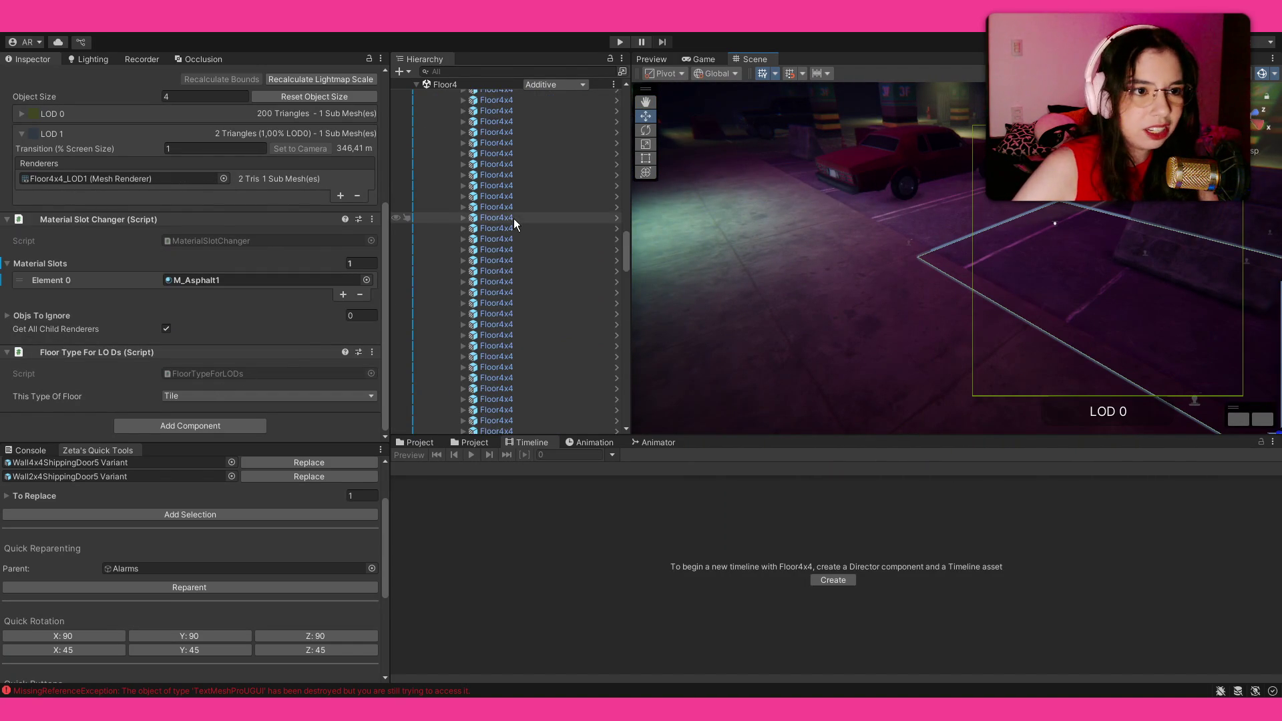
scroll(521, 219, "up", 15)
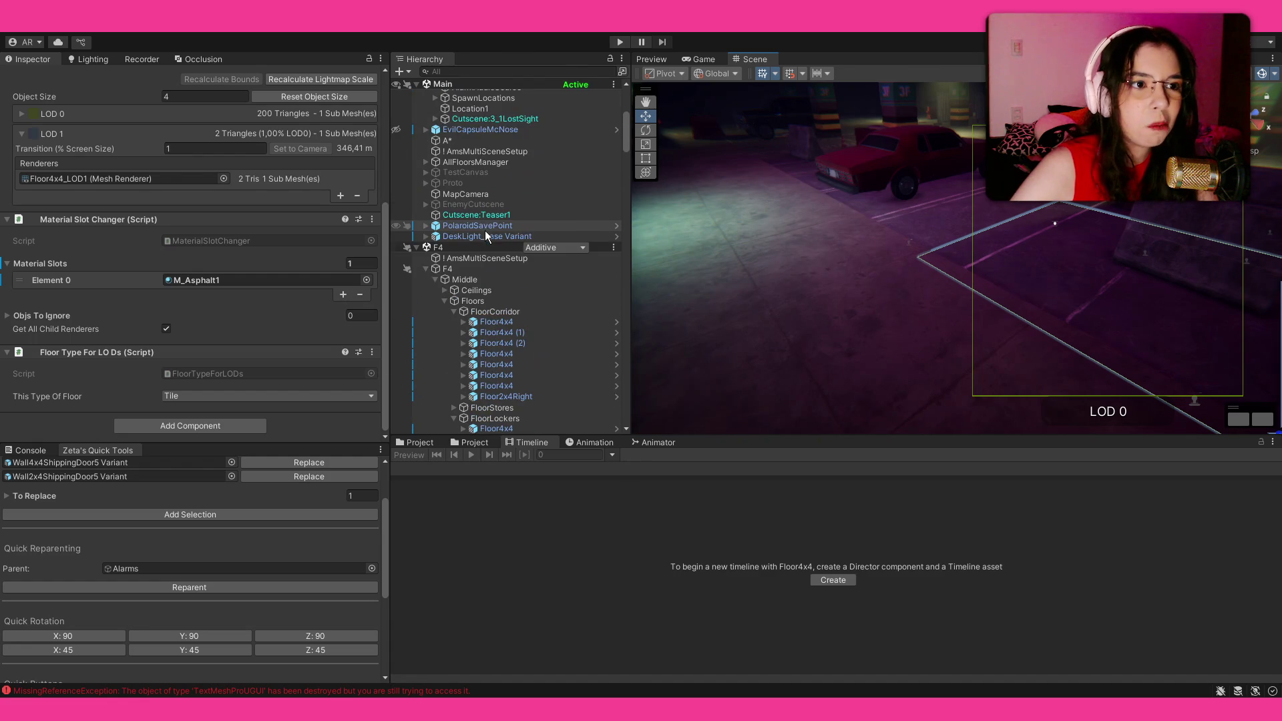
Select Player, expand its Footsteps Module, and locate FootstepLibrary1 in the SFX/Footsteps folder.
left_click(427, 269)
scroll(441, 280, "up", 5)
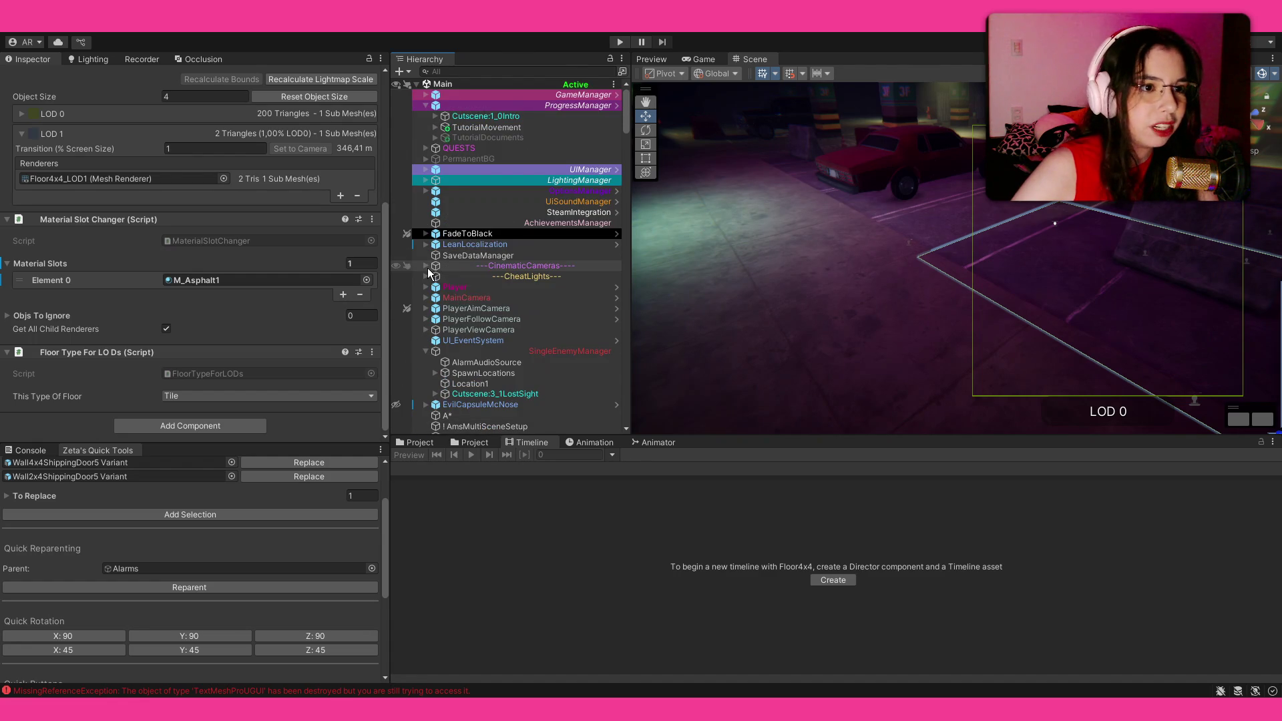
left_click(463, 290)
left_click(403, 443)
scroll(155, 363, "down", 5)
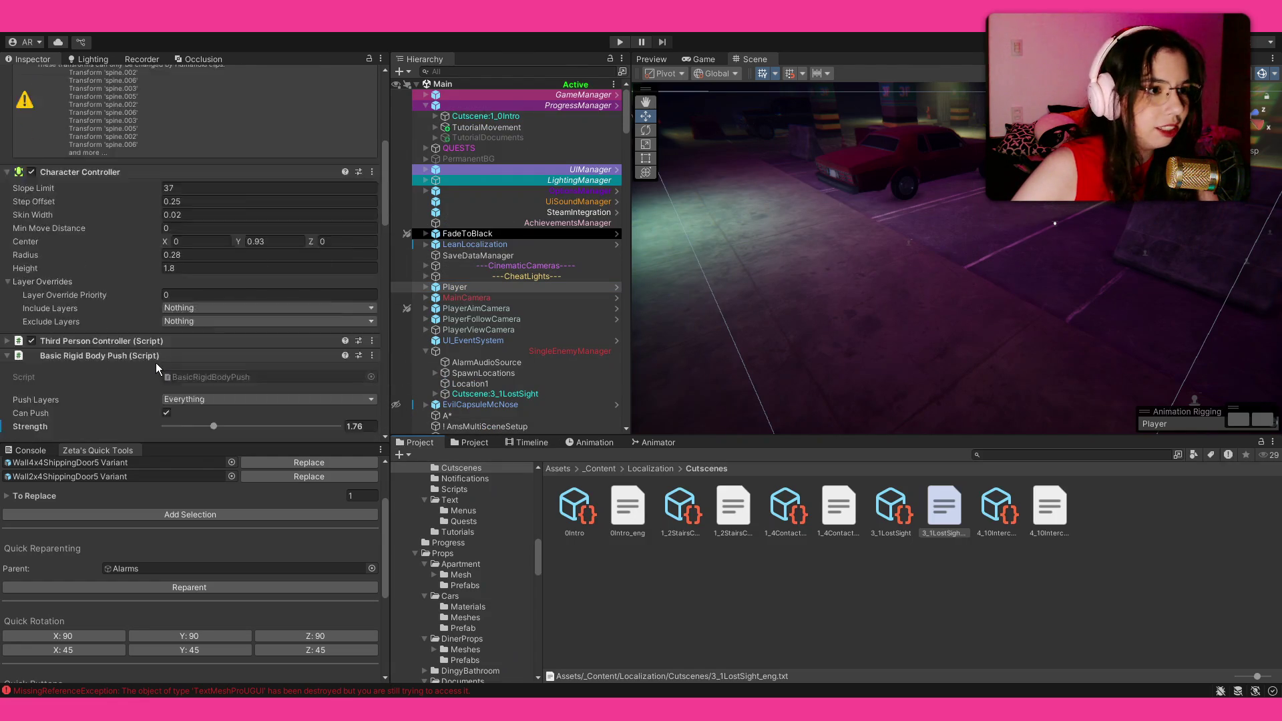
scroll(154, 363, "down", 6)
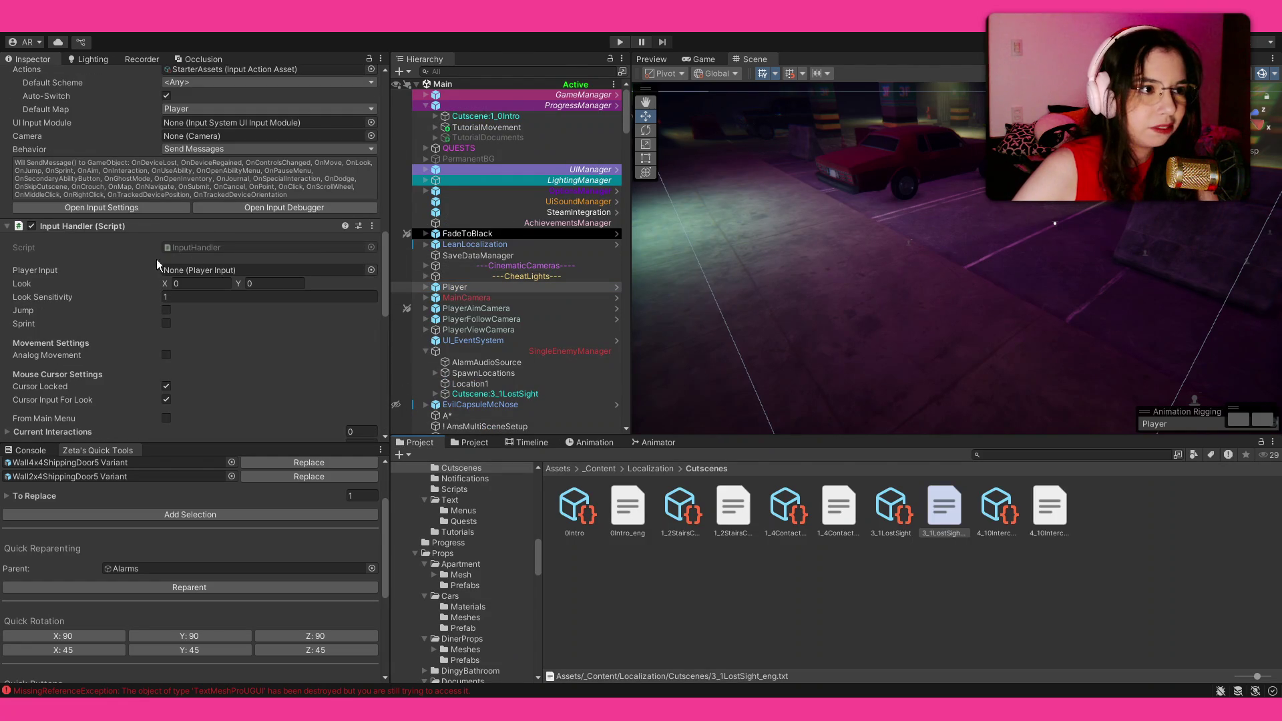
scroll(144, 265, "down", 10)
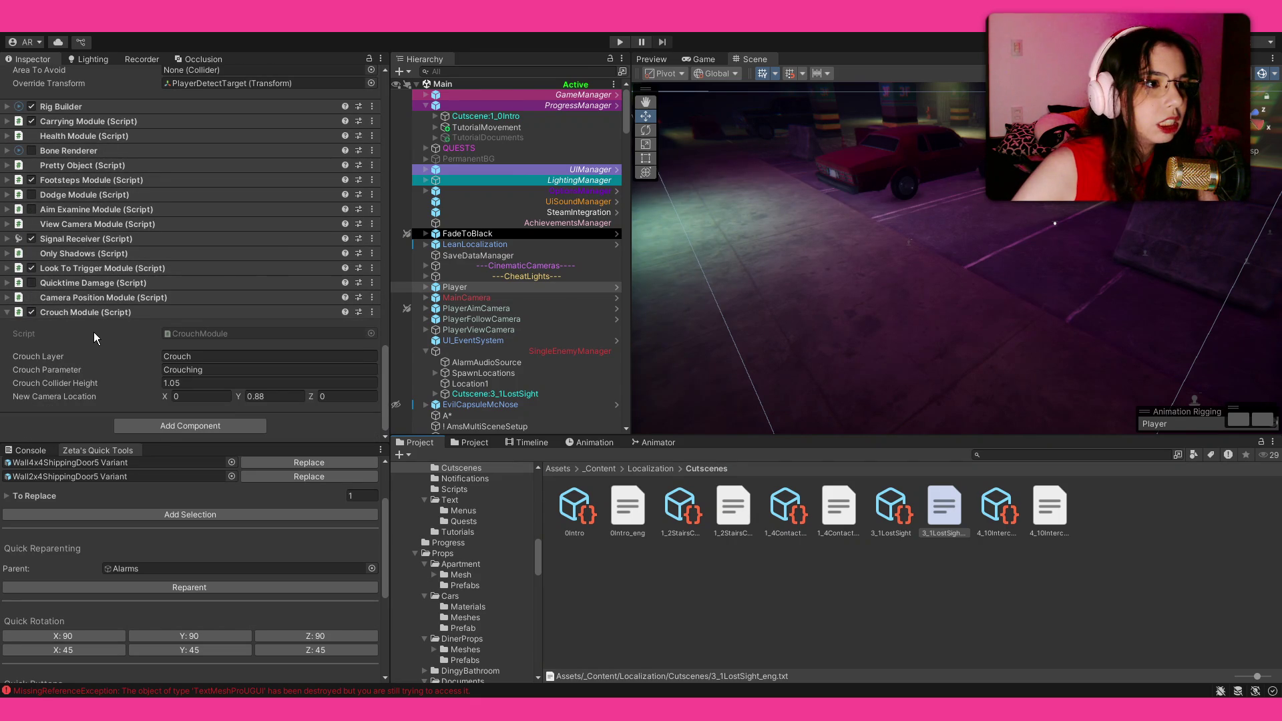
left_click(107, 180)
left_click(207, 201)
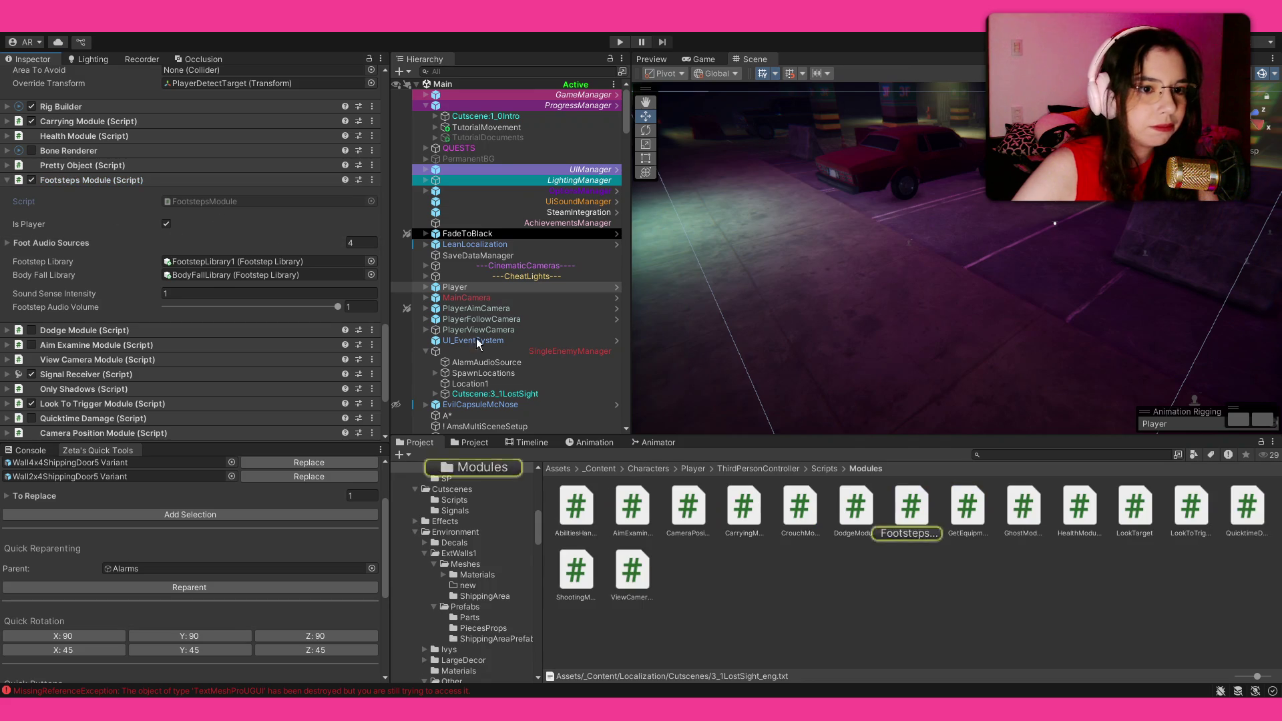
left_click(227, 261)
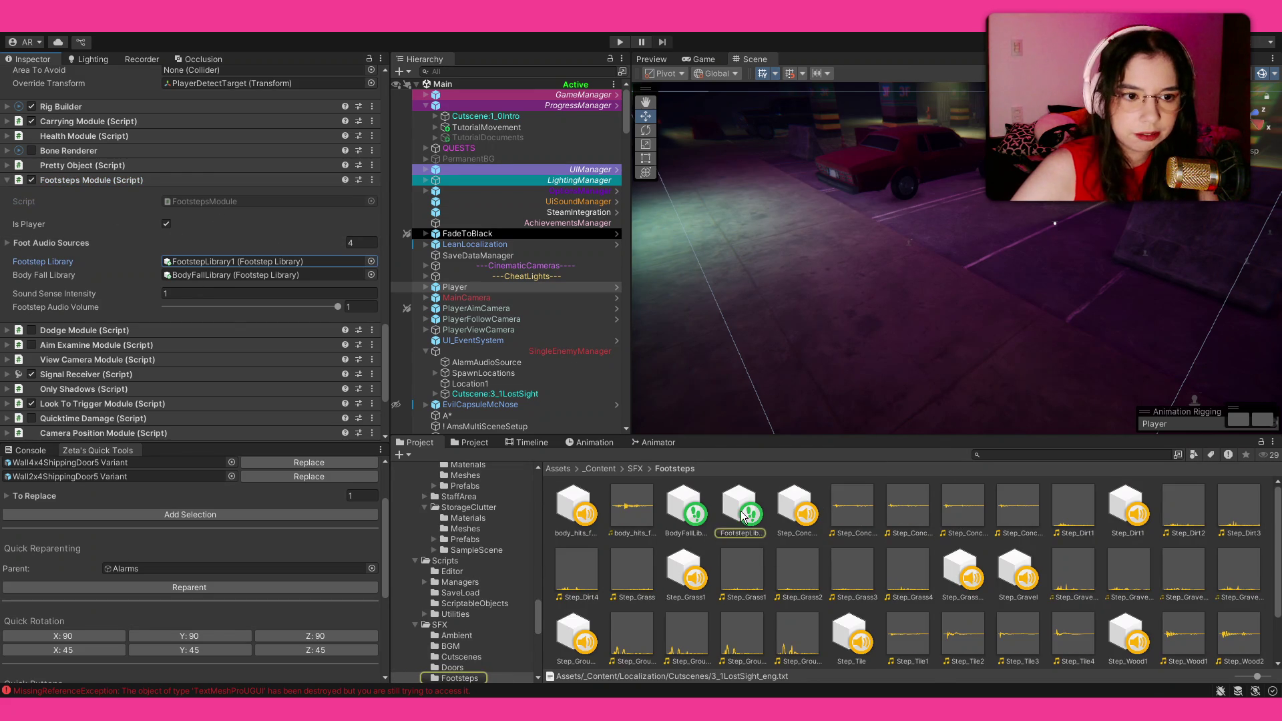
left_click(740, 511)
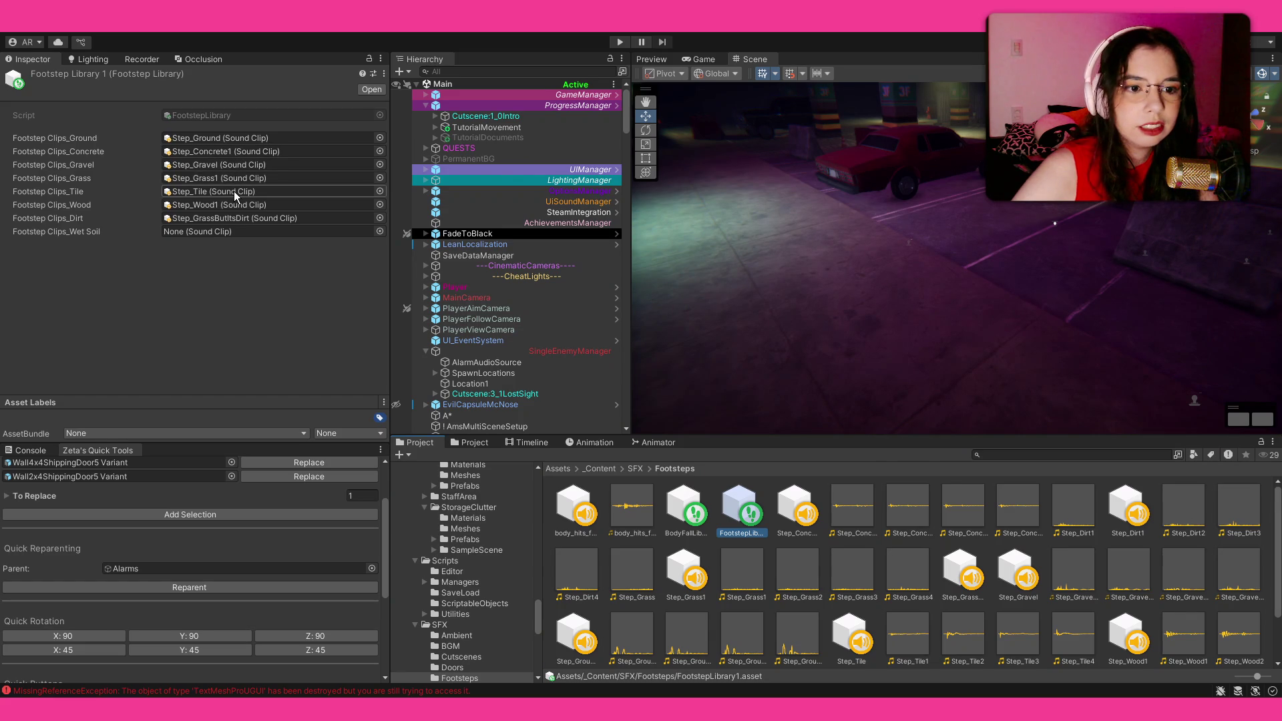
Play the Step_Tile1, Step_Concrete1 and Step_Concrete3 footstep clips, then return to the Scene view.
left_click(917, 643)
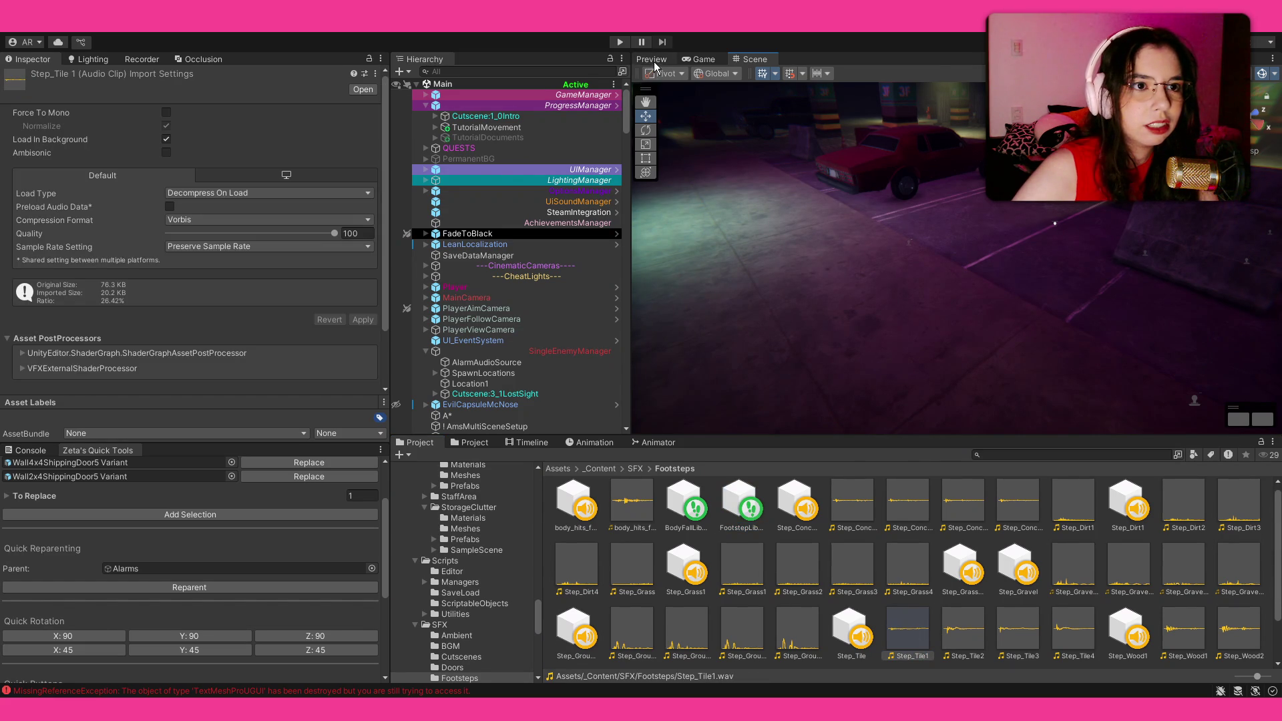
left_click(654, 61)
left_click(990, 396)
left_click(991, 396)
left_click(853, 501)
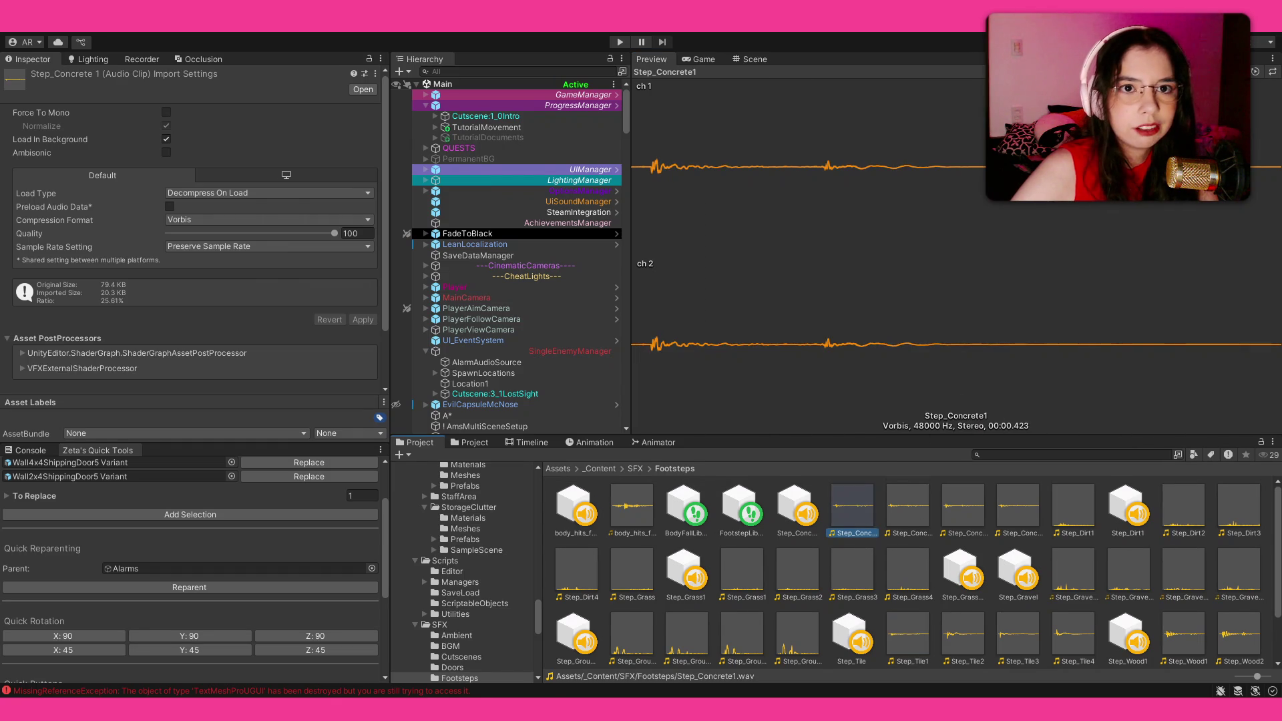
left_click(955, 501)
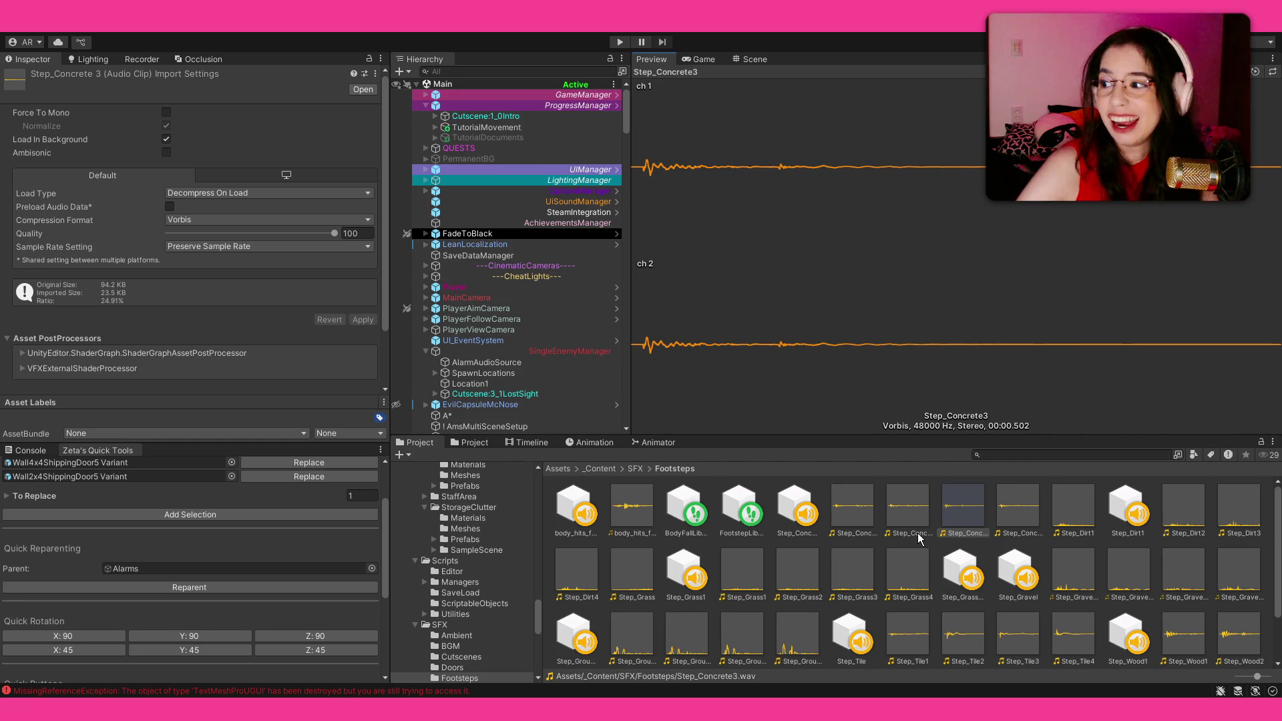
left_click(698, 60)
left_click(756, 61)
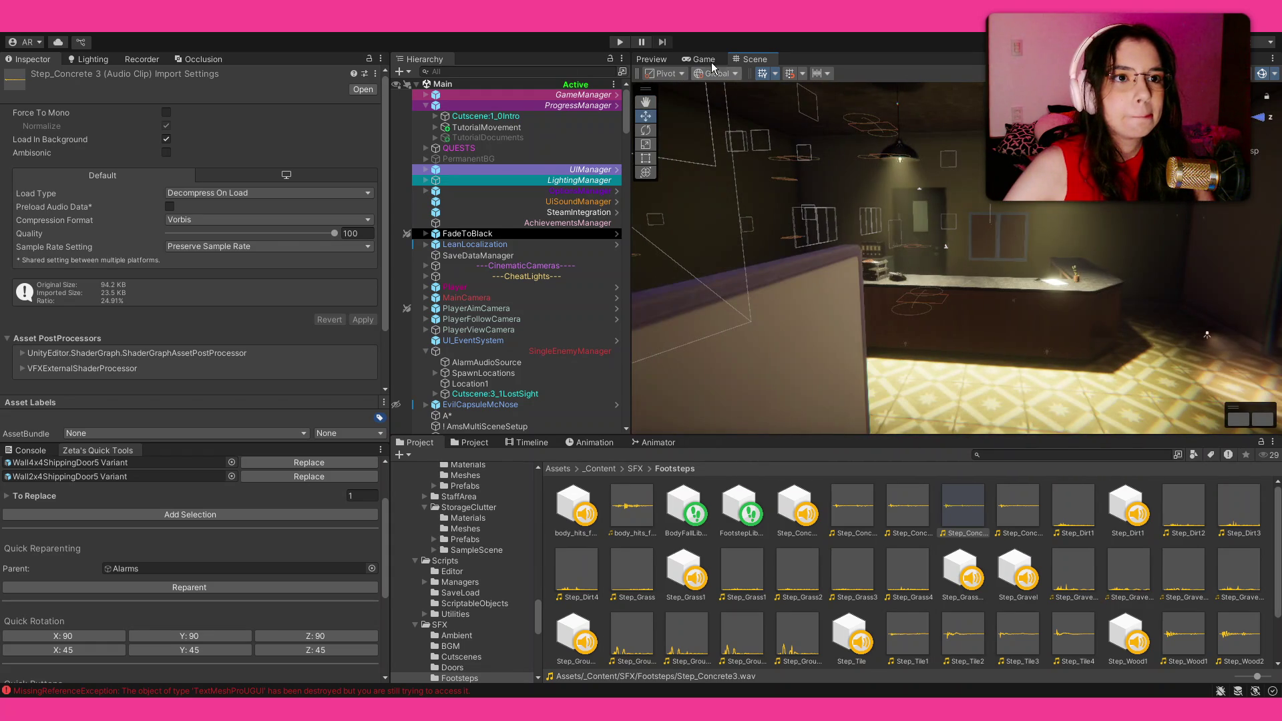
Review the Occlusion bake settings (Smallest Occluder 3.5, Smallest Hole 0.25, Backface Threshold 47.2), then show the Game view.
left_click(187, 61)
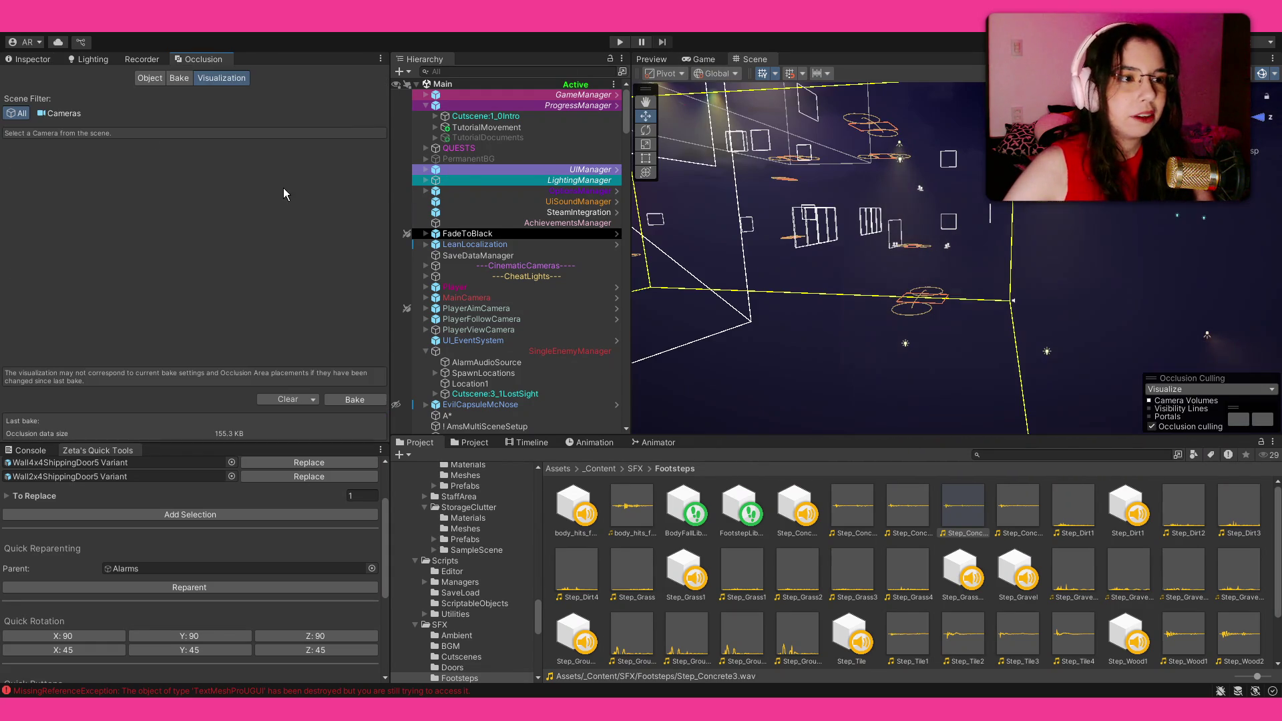
left_click(167, 78)
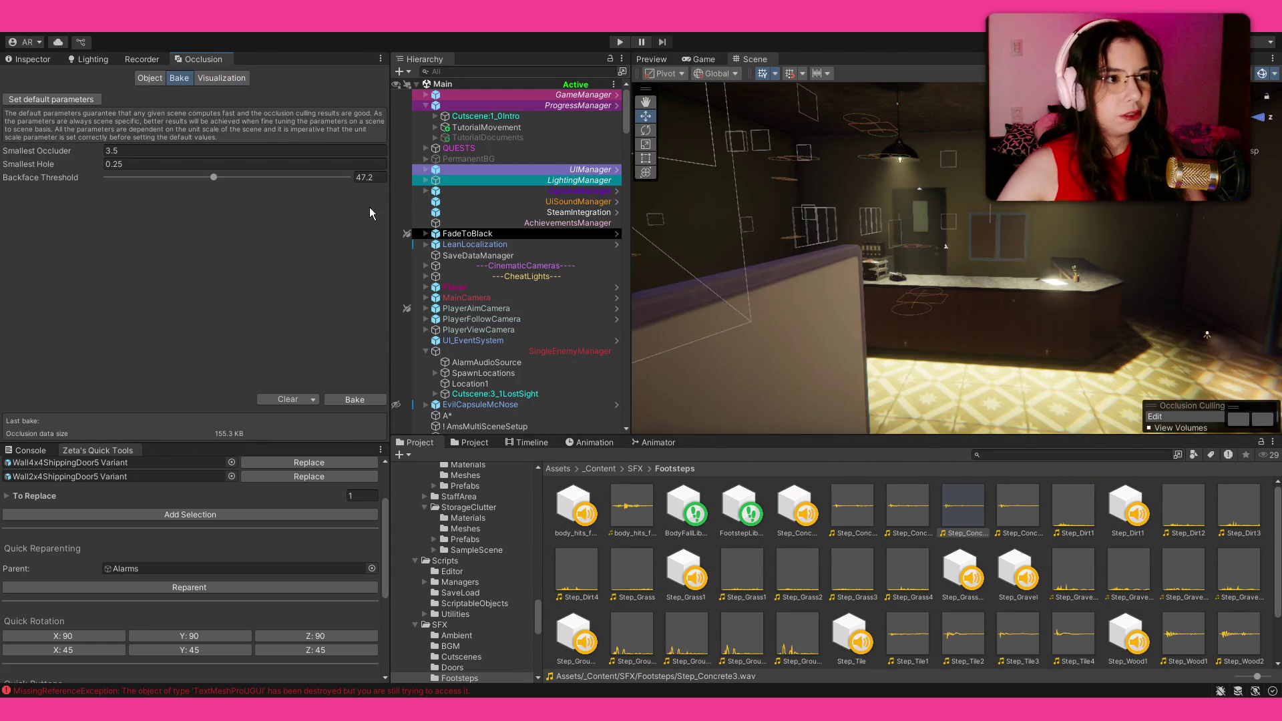
left_click_drag(979, 246, 655, 61)
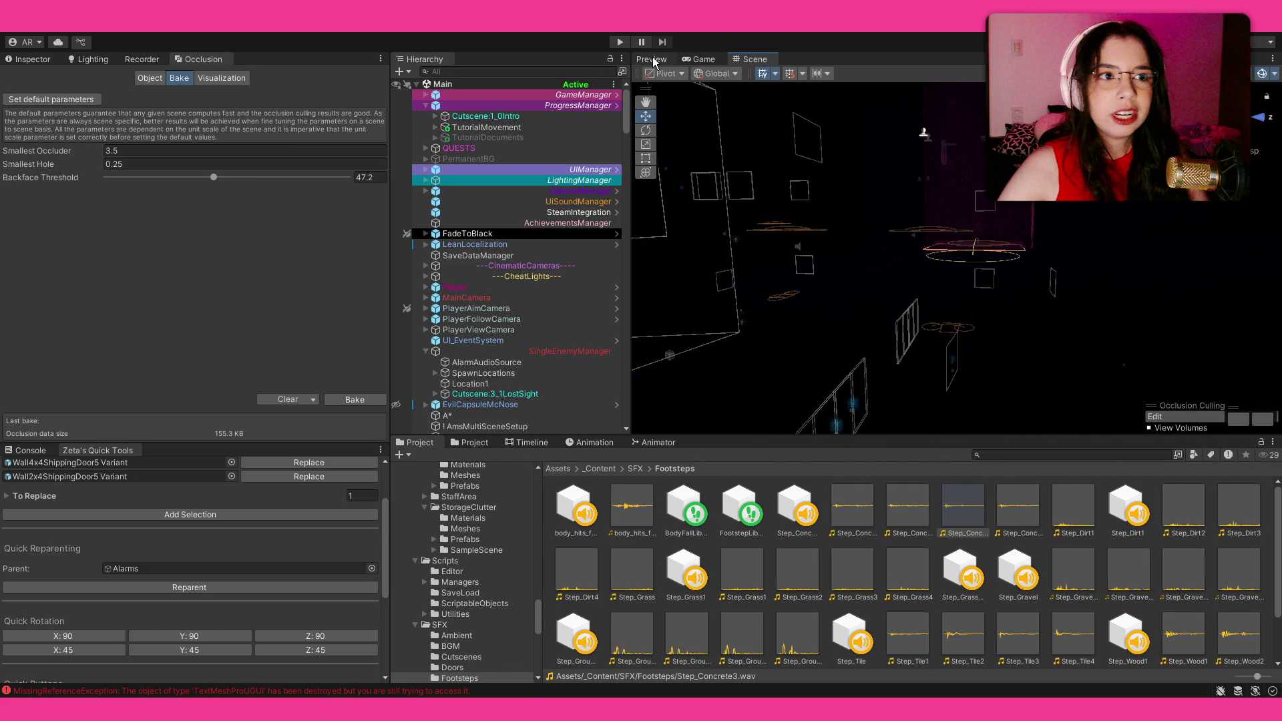
key("ctrl+2")
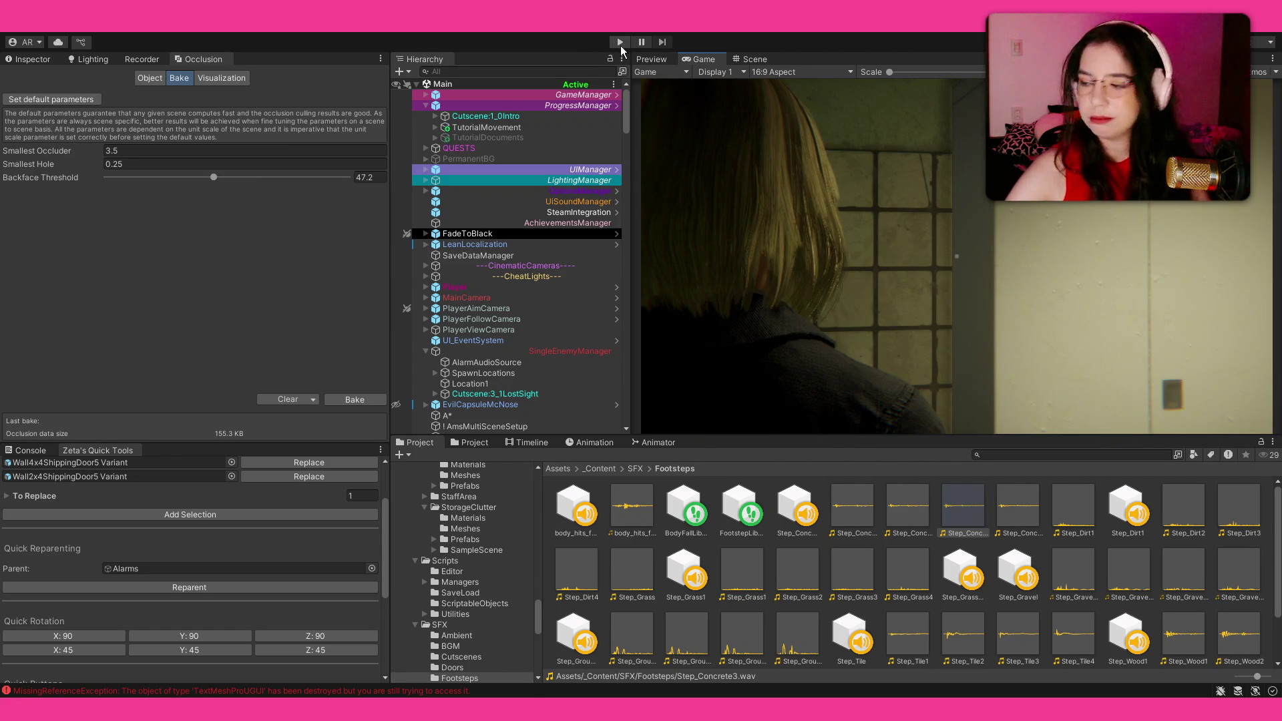
left_click(621, 45)
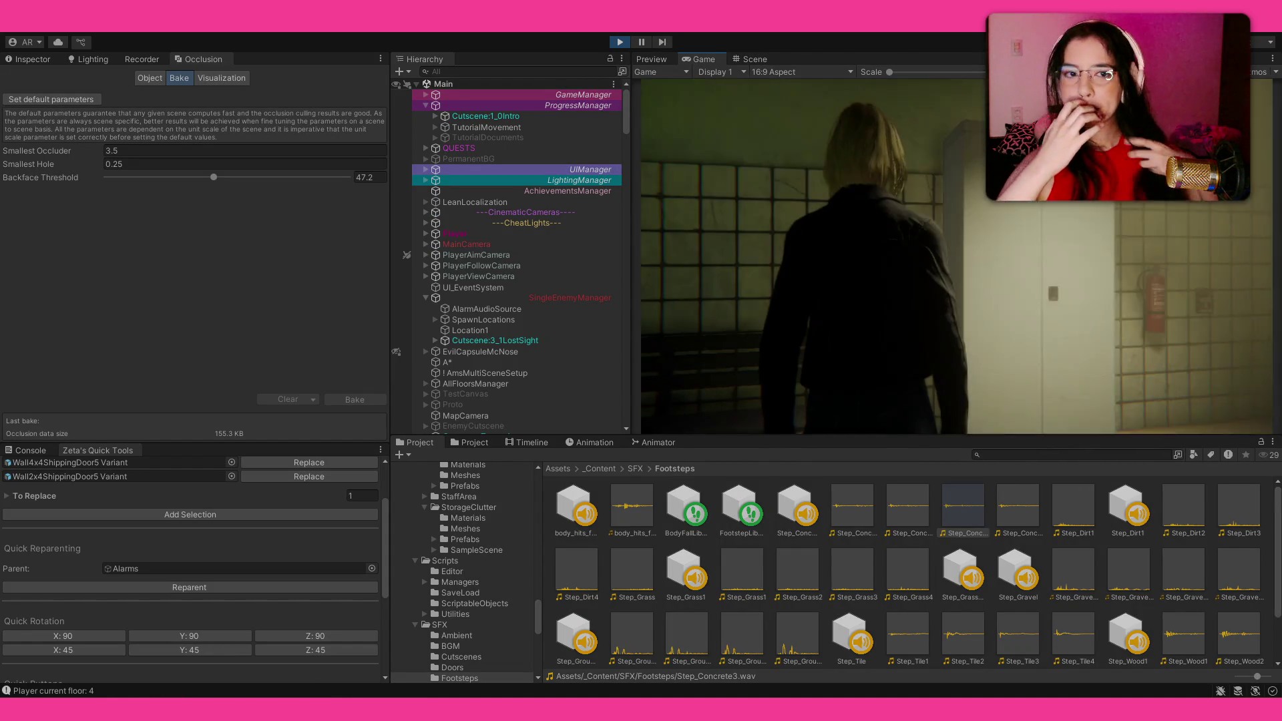
key("Escape")
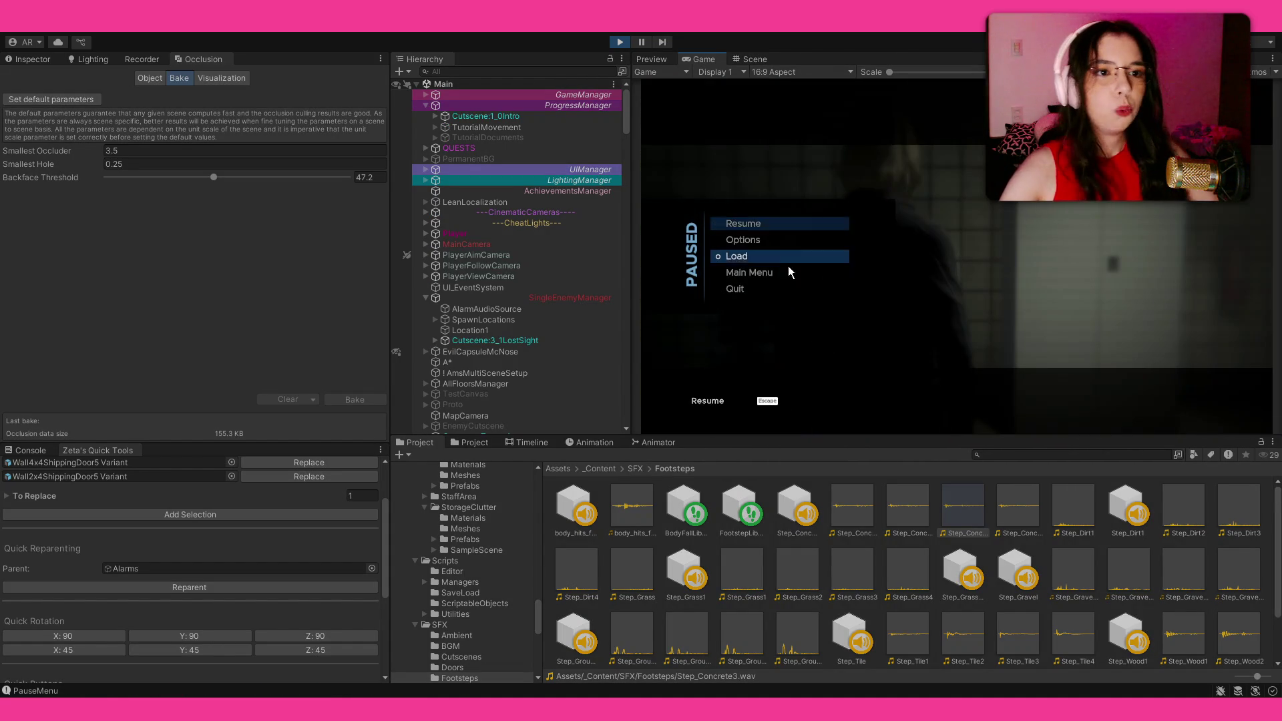
left_click(787, 256)
left_click(1160, 298)
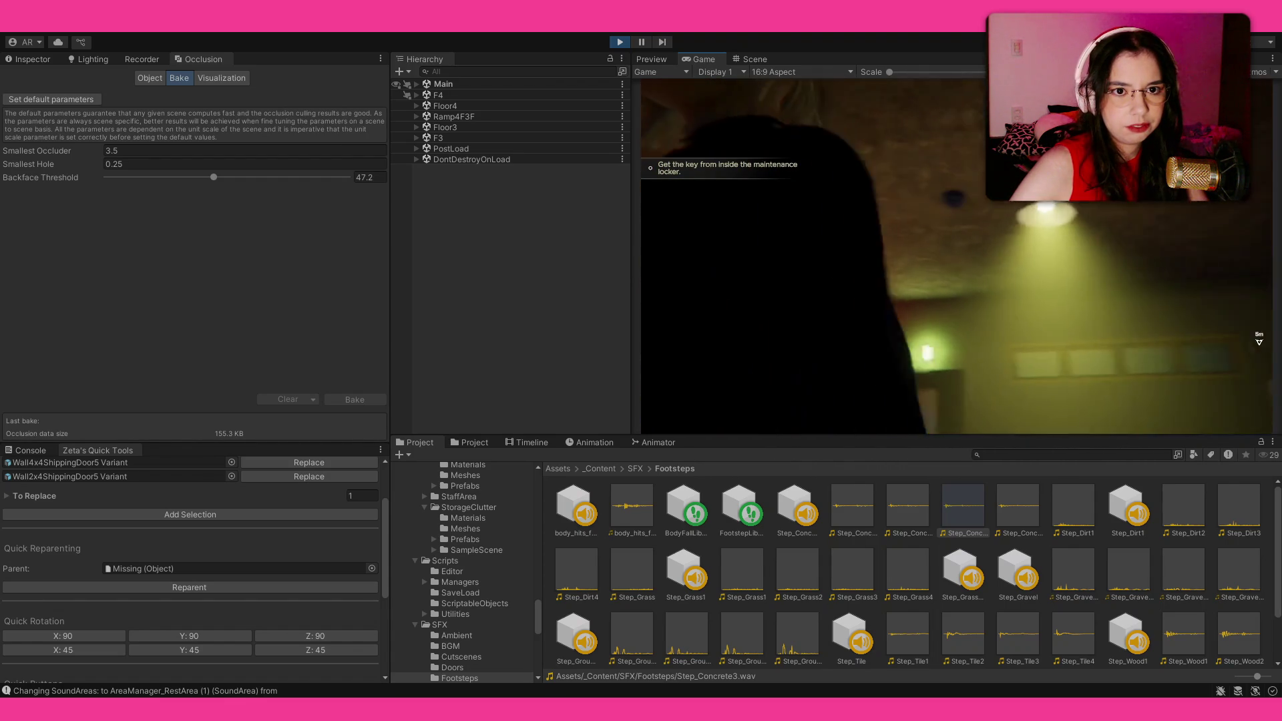
key("Escape")
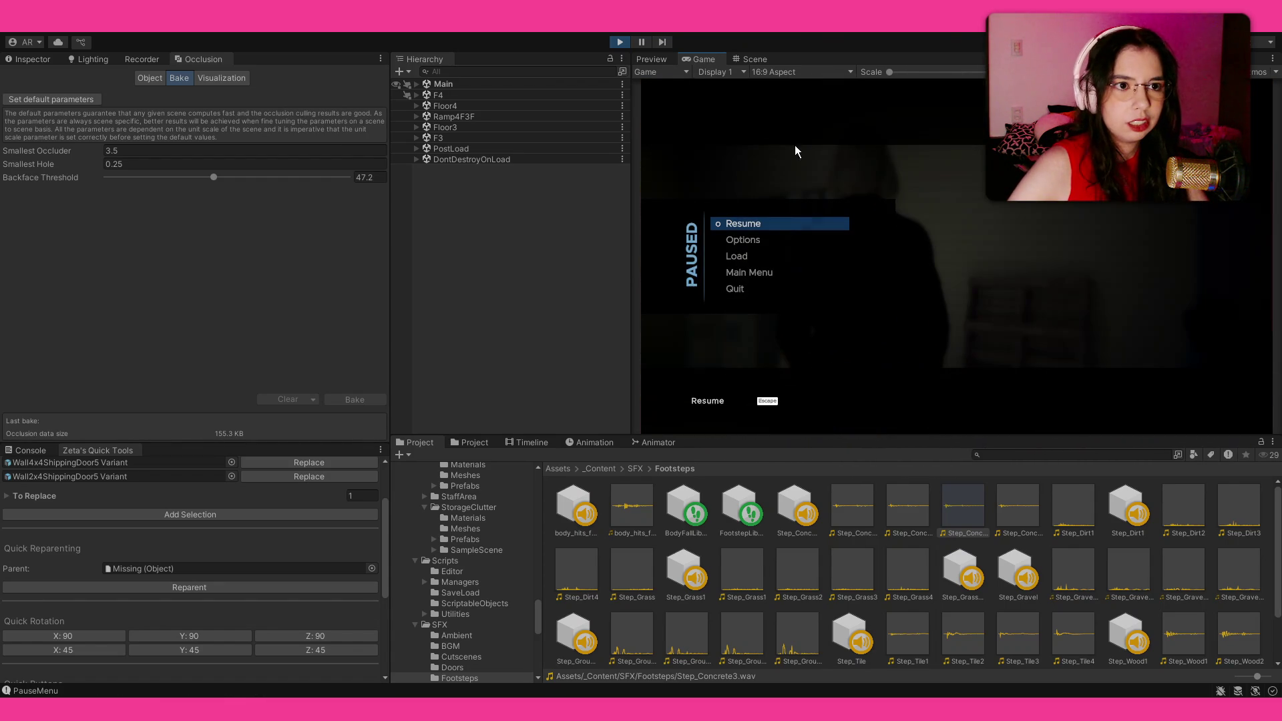
left_click(618, 43)
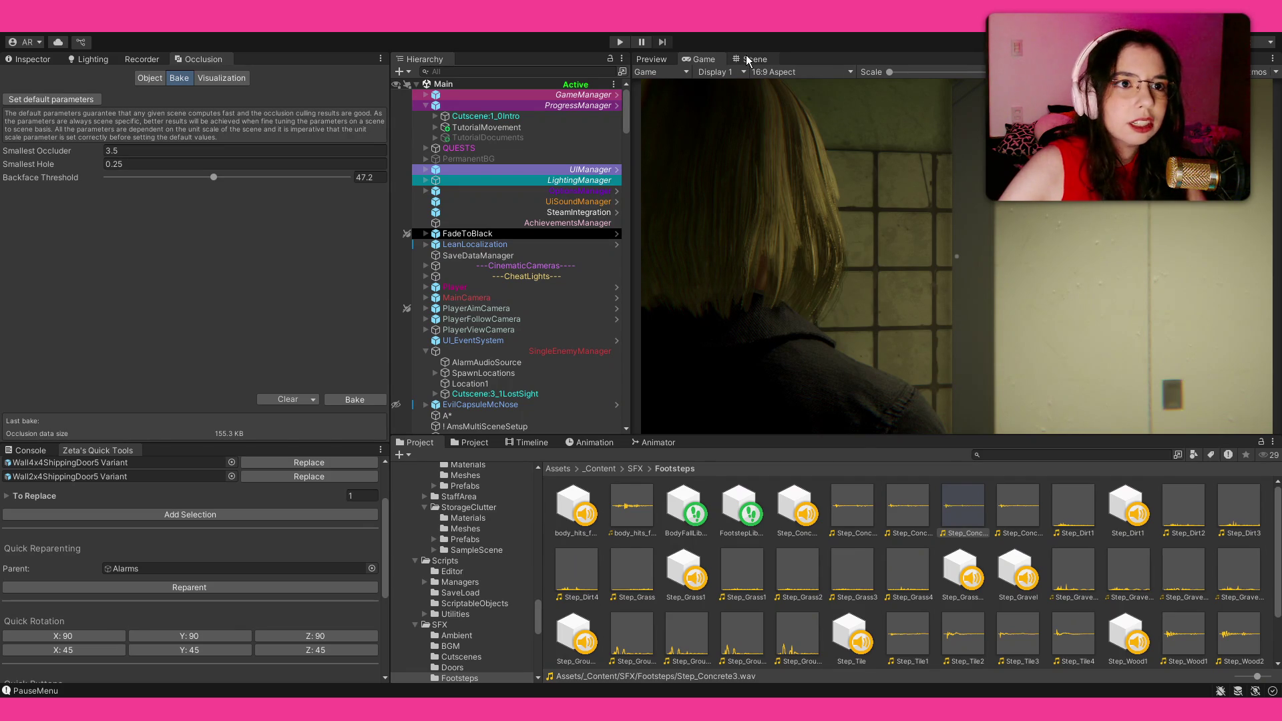
Open the trash bin prefab in context and mark Trashbin1 as static.
key("ctrl+1")
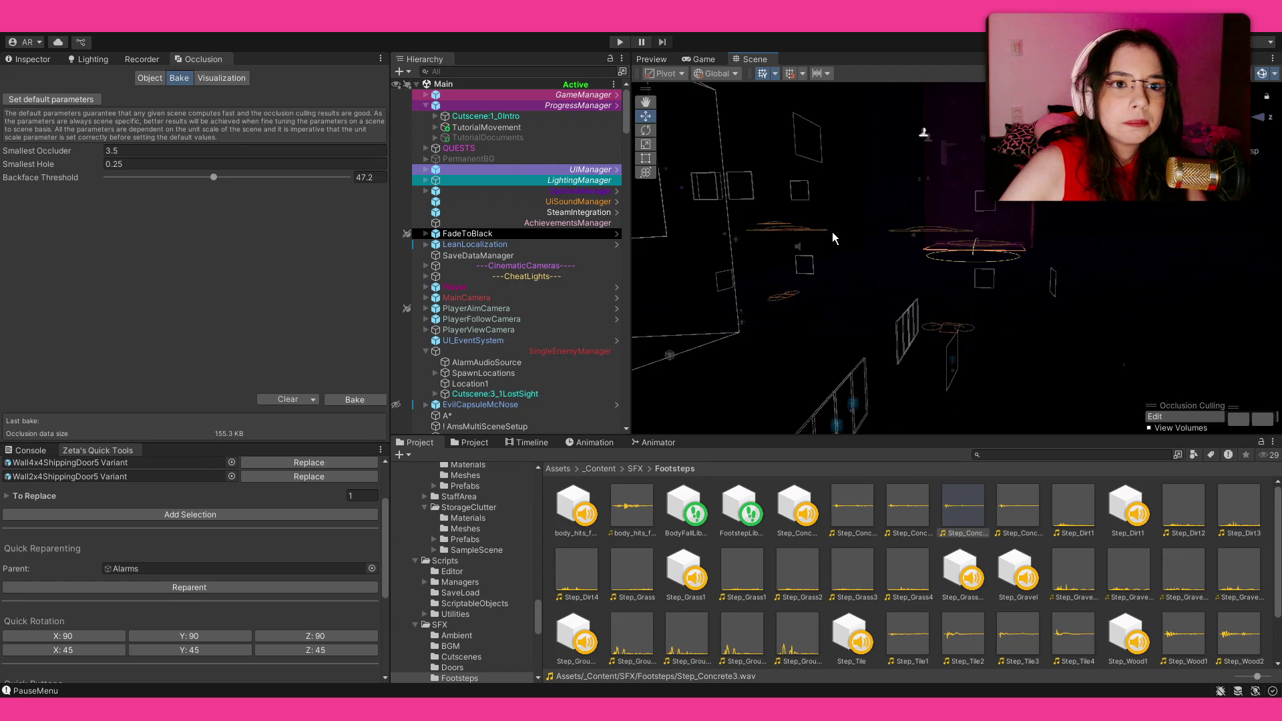
mouse_move(984, 259)
left_mouse_down()
mouse_move(801, 250)
mouse_move(925, 367)
mouse_move(1186, 248)
mouse_move(945, 317)
left_mouse_up()
left_click(943, 317)
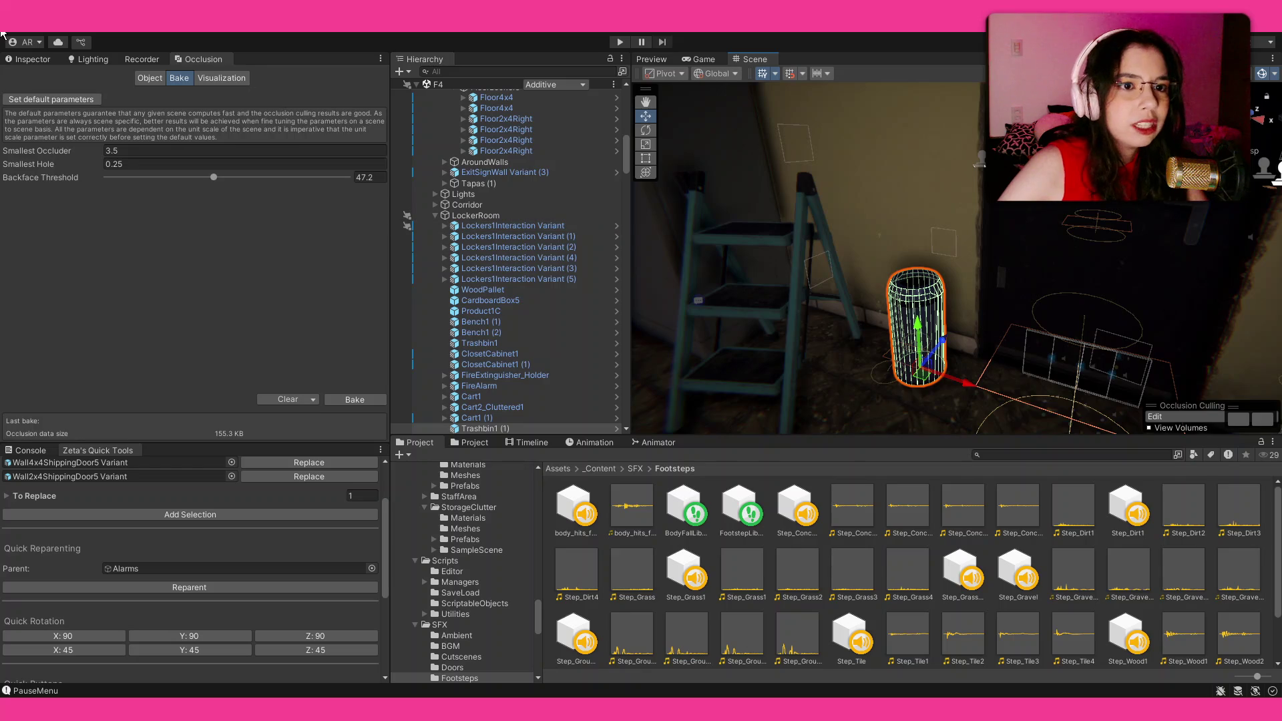
left_click(36, 60)
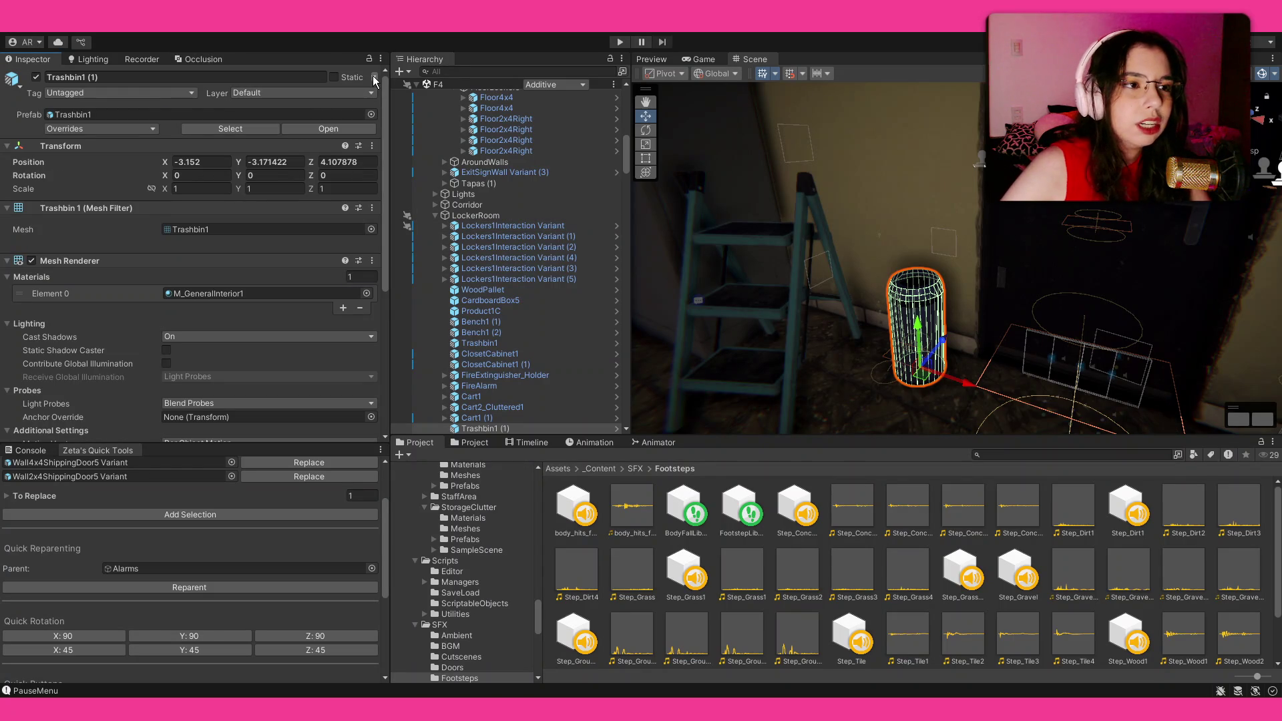
left_click(328, 129)
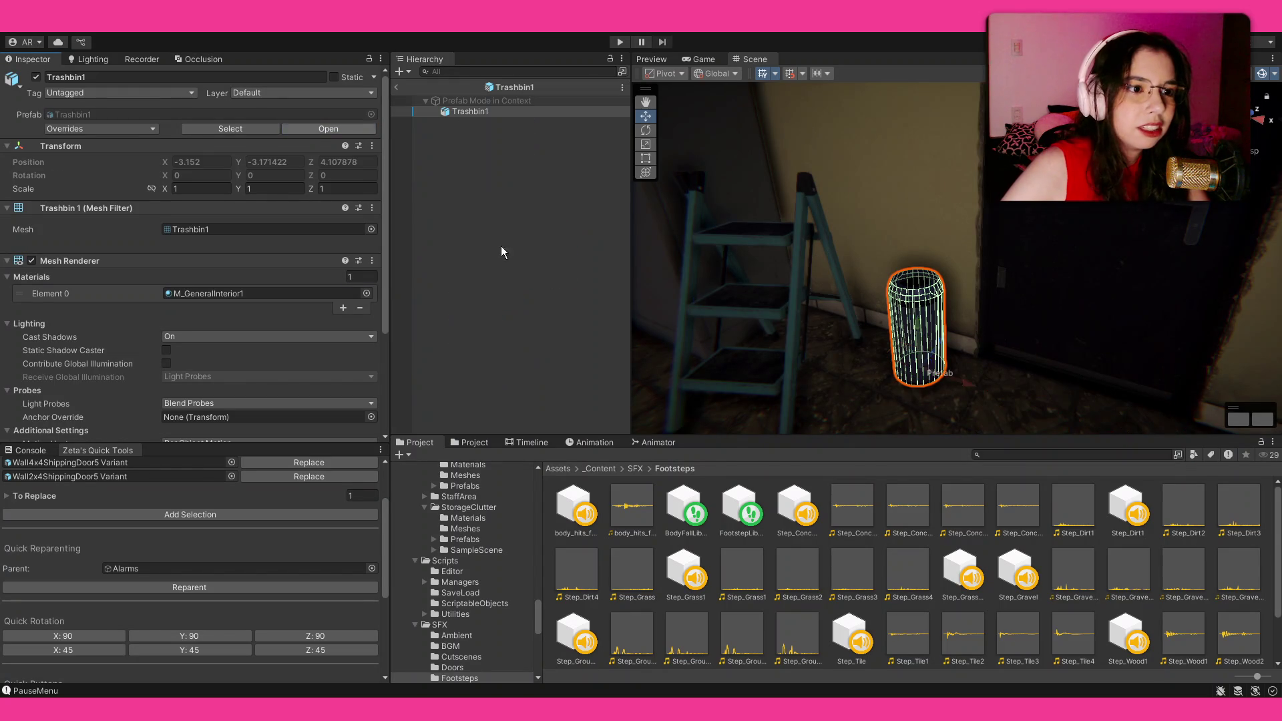
left_click(370, 79)
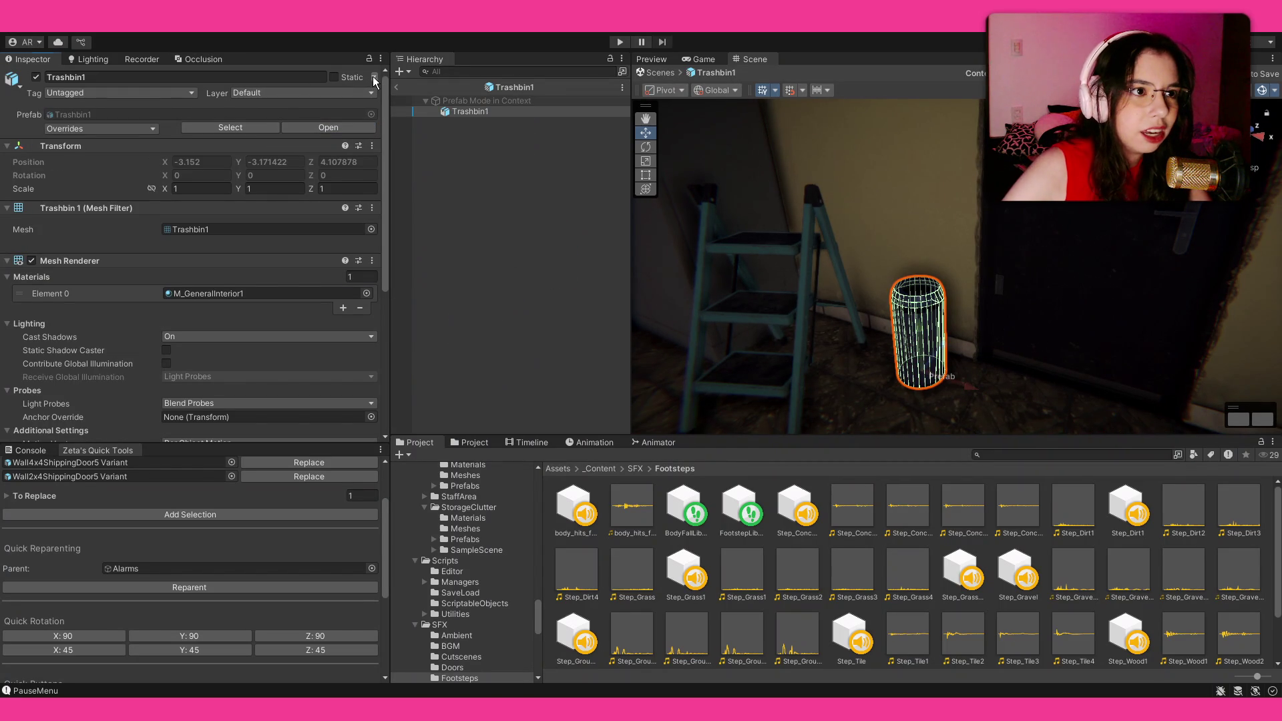
left_click(406, 112)
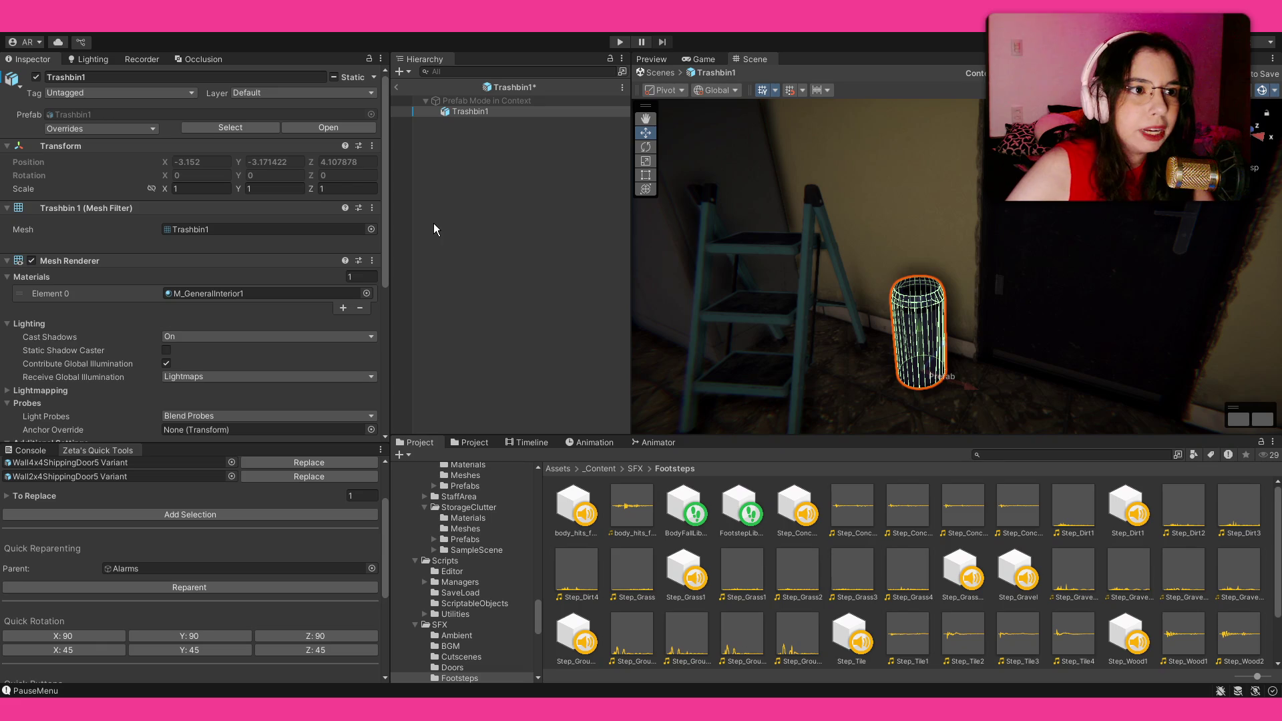
Exit prefab mode back to the F4 level and select the step ladder.
left_click(451, 262)
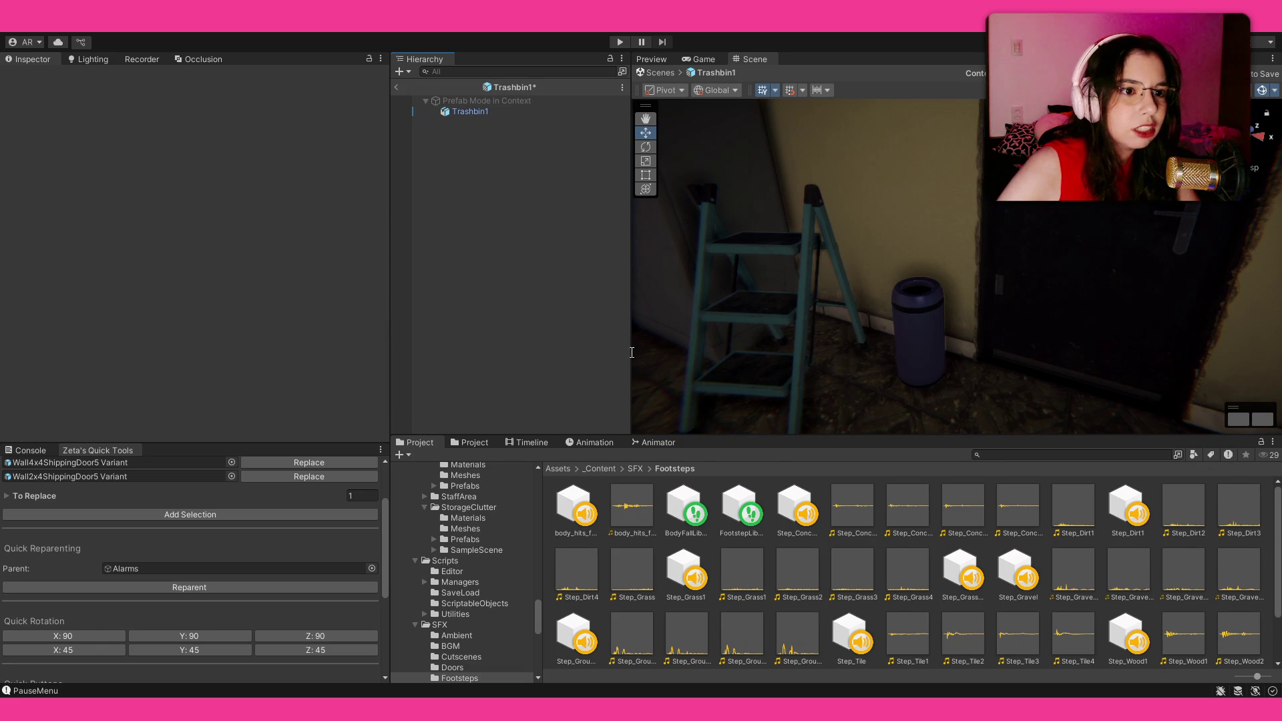
left_click(396, 86)
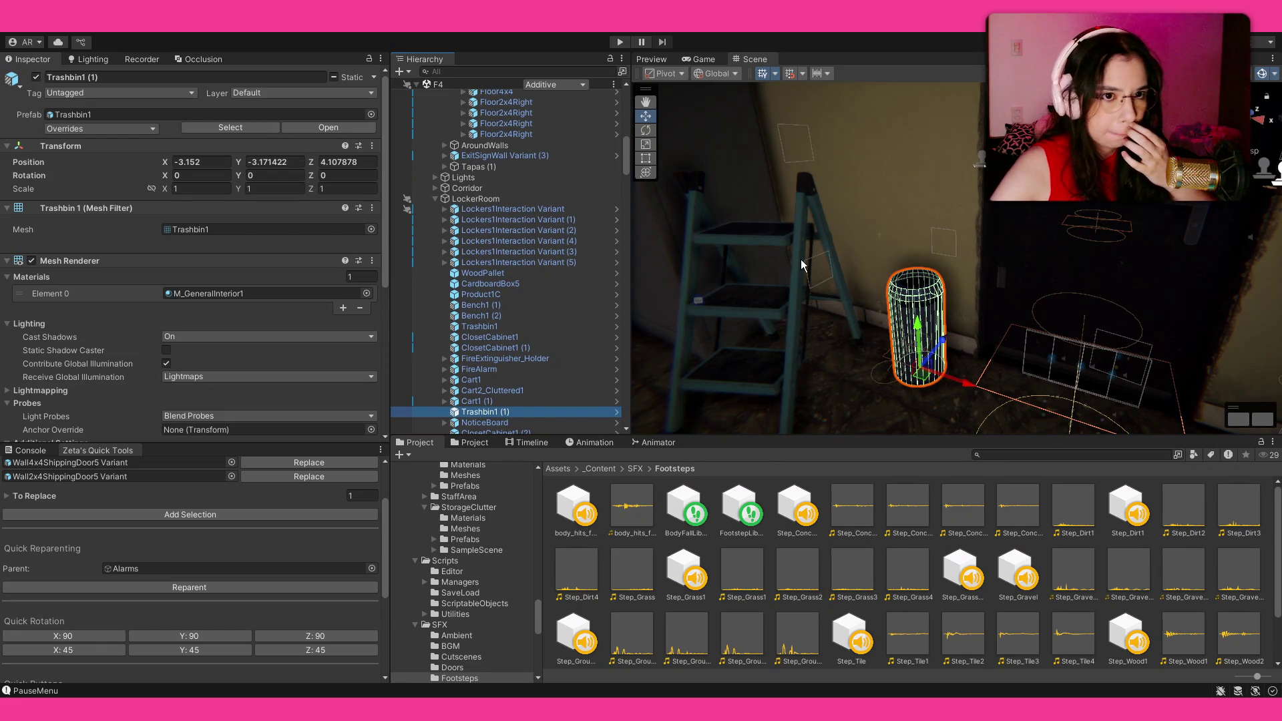
left_click(799, 260)
left_click_drag(876, 262, 951, 203)
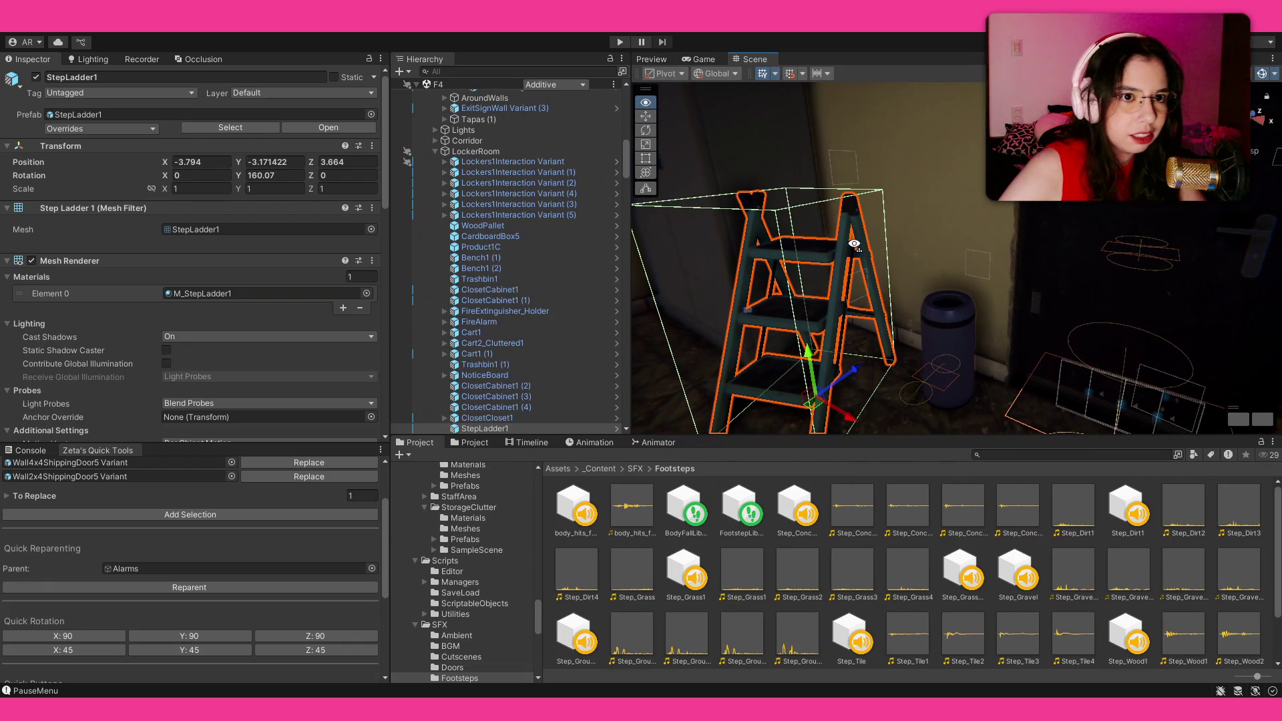
Frame the Wall4x4ShippingDoor5 Variant and inspect its ShippingDoor5 part.
left_click(954, 202)
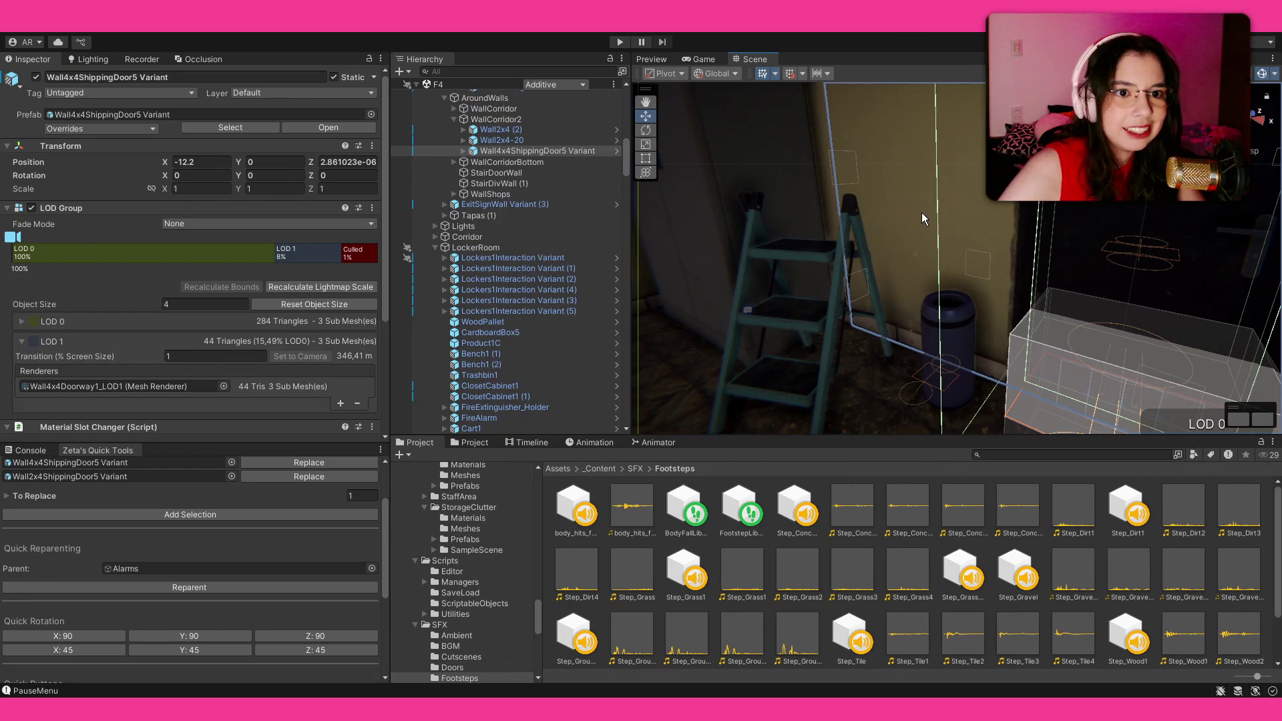
key("f")
mouse_move(923, 213)
left_mouse_down()
mouse_move(1226, 352)
mouse_move(1228, 289)
mouse_move(1132, 351)
mouse_move(1053, 364)
mouse_move(1069, 360)
mouse_move(896, 179)
mouse_move(896, 286)
mouse_move(880, 288)
mouse_move(886, 269)
left_mouse_up()
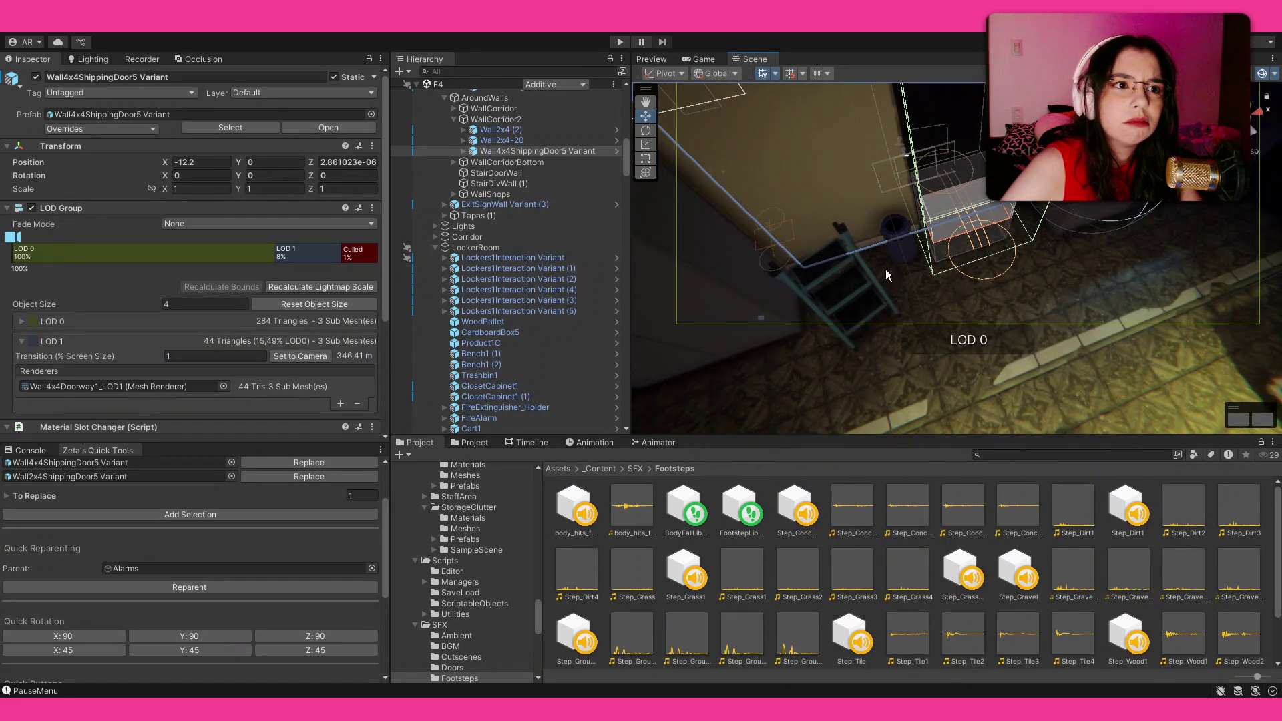
left_click(460, 152)
left_click(520, 248)
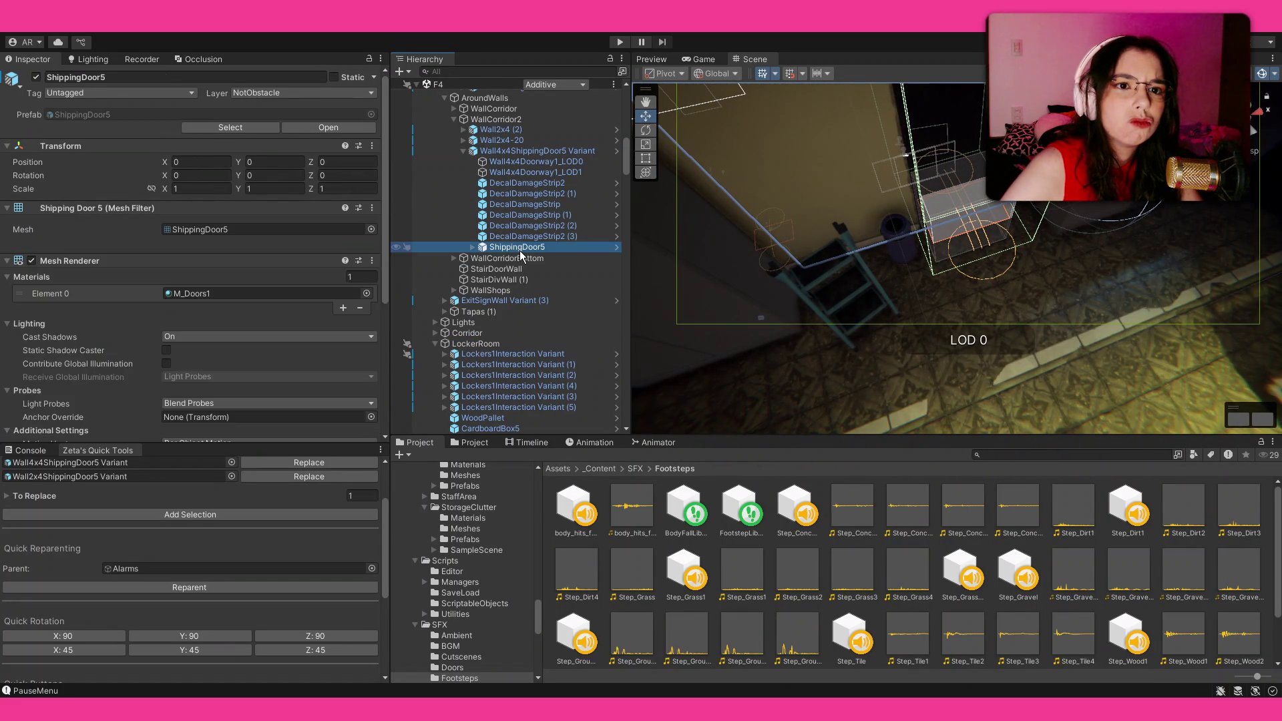
left_click(374, 78)
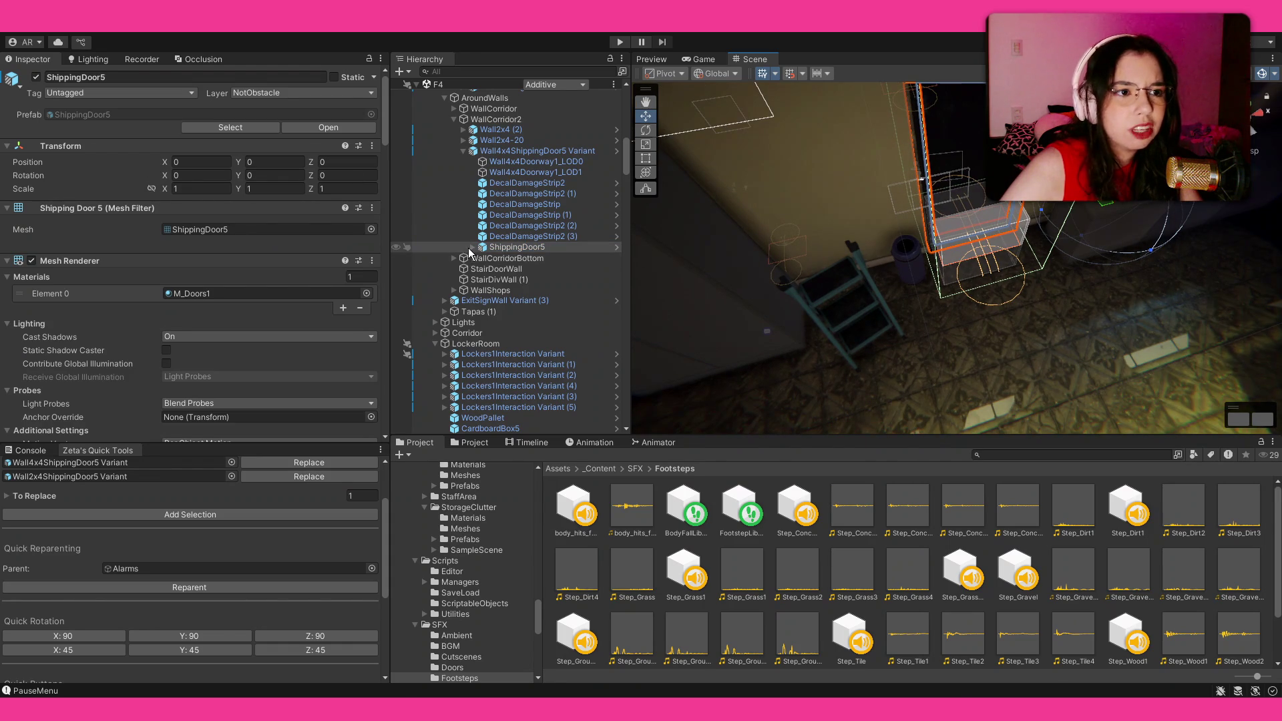
left_click(469, 247)
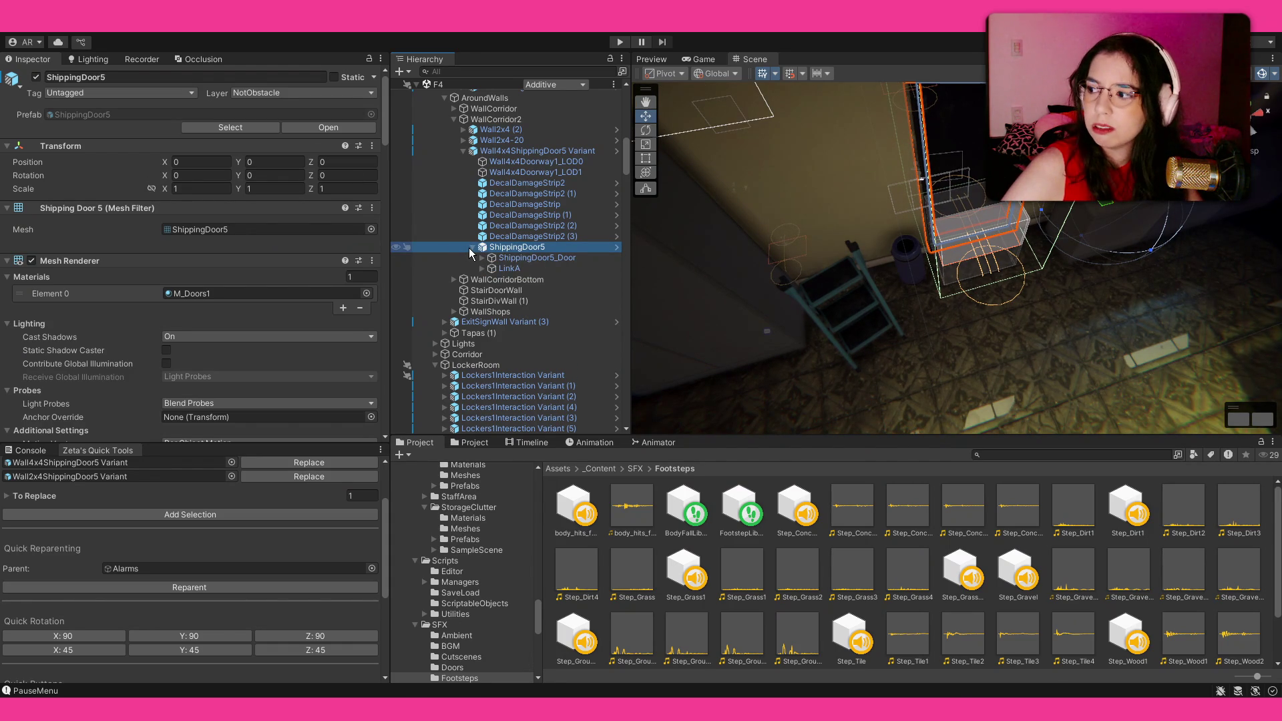
left_click(468, 247)
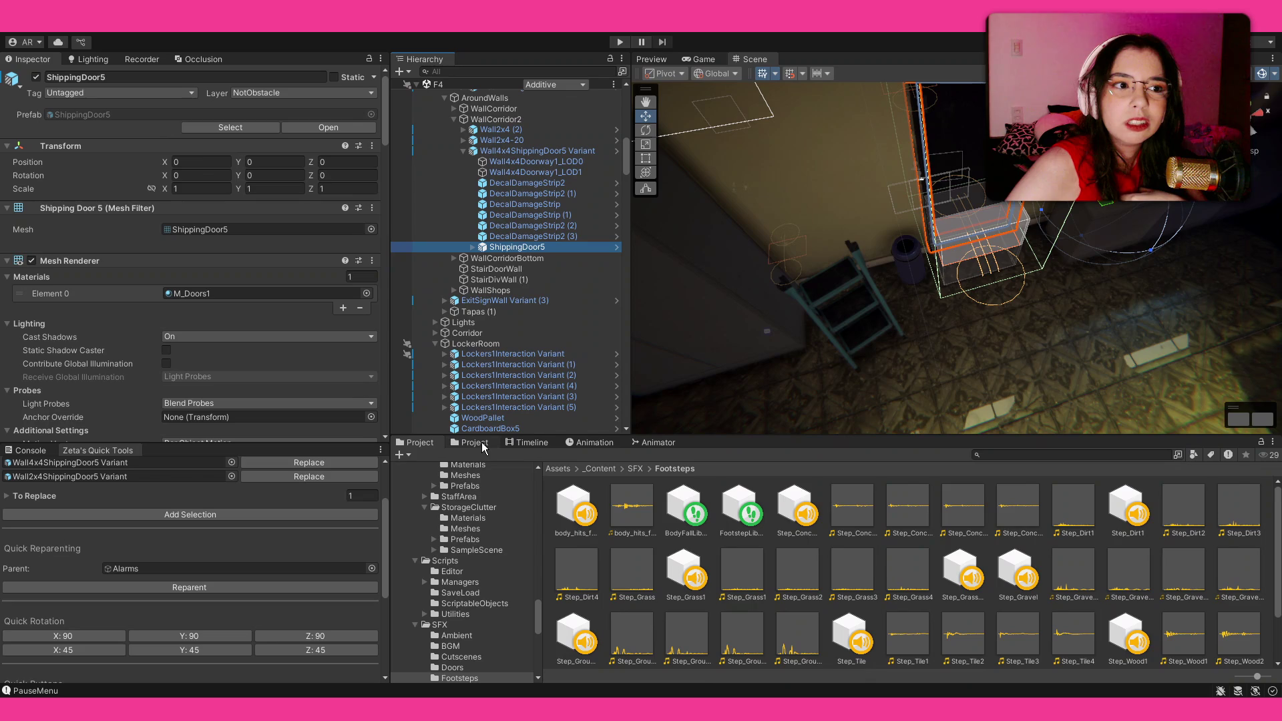
Select ProgressManager in the Hierarchy to show its progress groups in the Inspector.
scroll(524, 354, "up", 5)
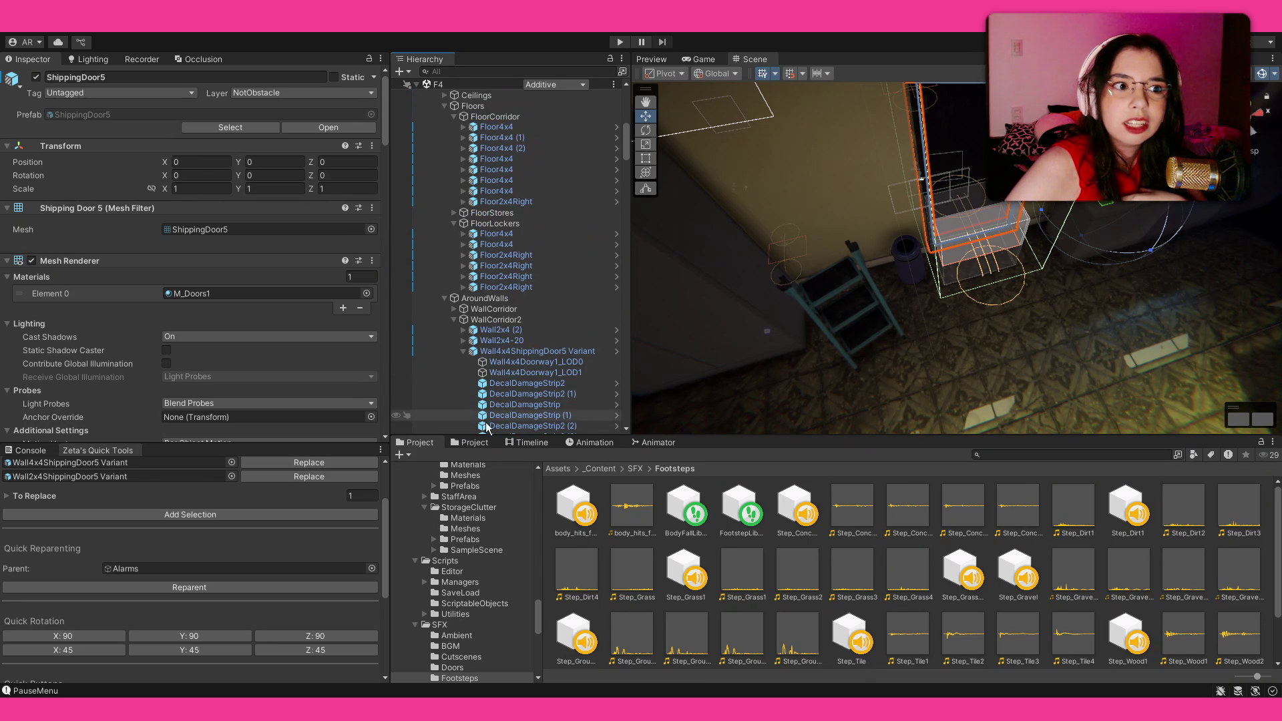
scroll(499, 390, "up", 15)
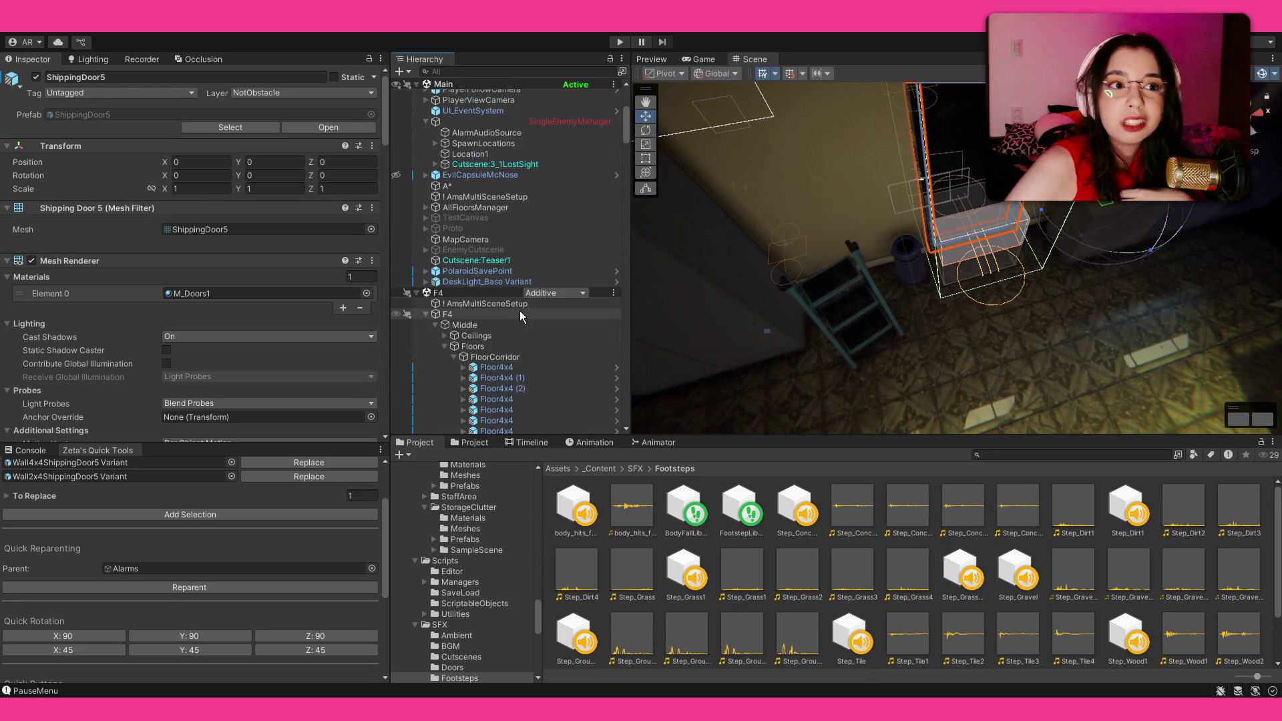
left_click(590, 110)
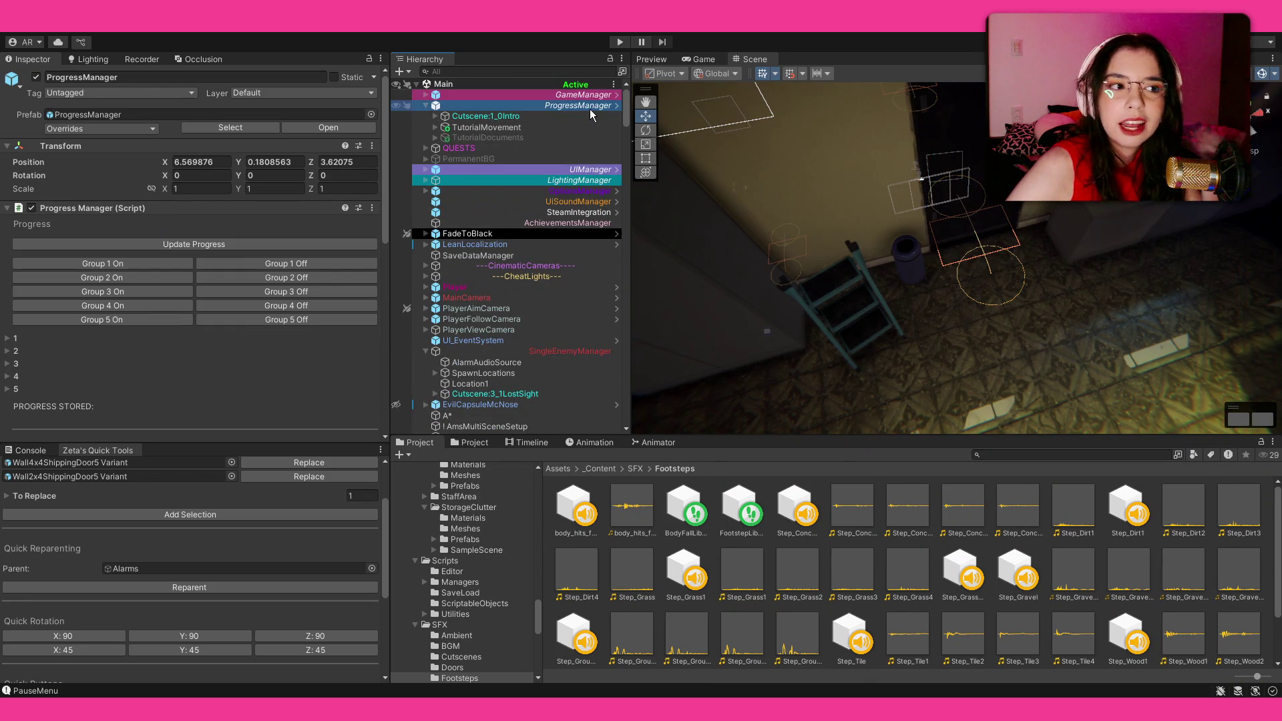
Expand progress groups 2, 3, 4 and 5 in the Progress Manager, then open the Assets/_Content/Cutscenes folder.
scroll(75, 345, "down", 2)
left_click(22, 335)
scroll(128, 288, "down", 2)
scroll(129, 289, "down", 2)
left_click(87, 287)
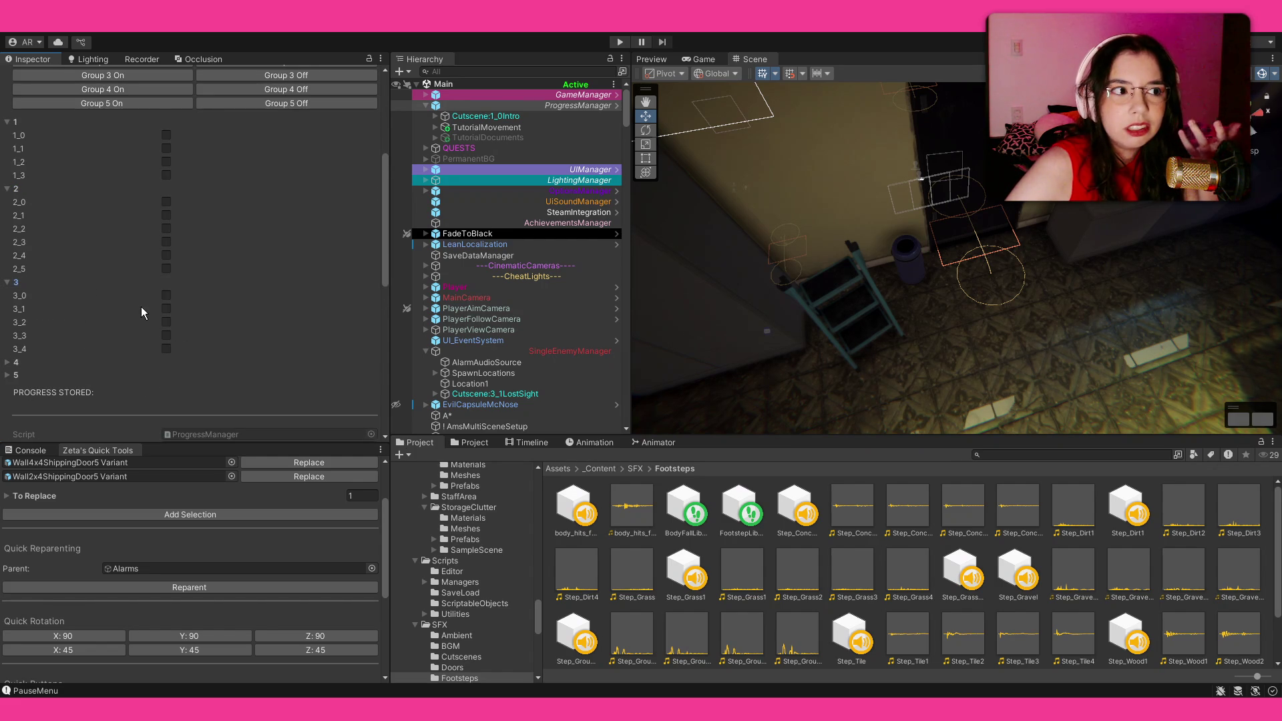
scroll(78, 278, "down", 2)
left_click(76, 289)
scroll(87, 297, "down", 3)
left_click(40, 355)
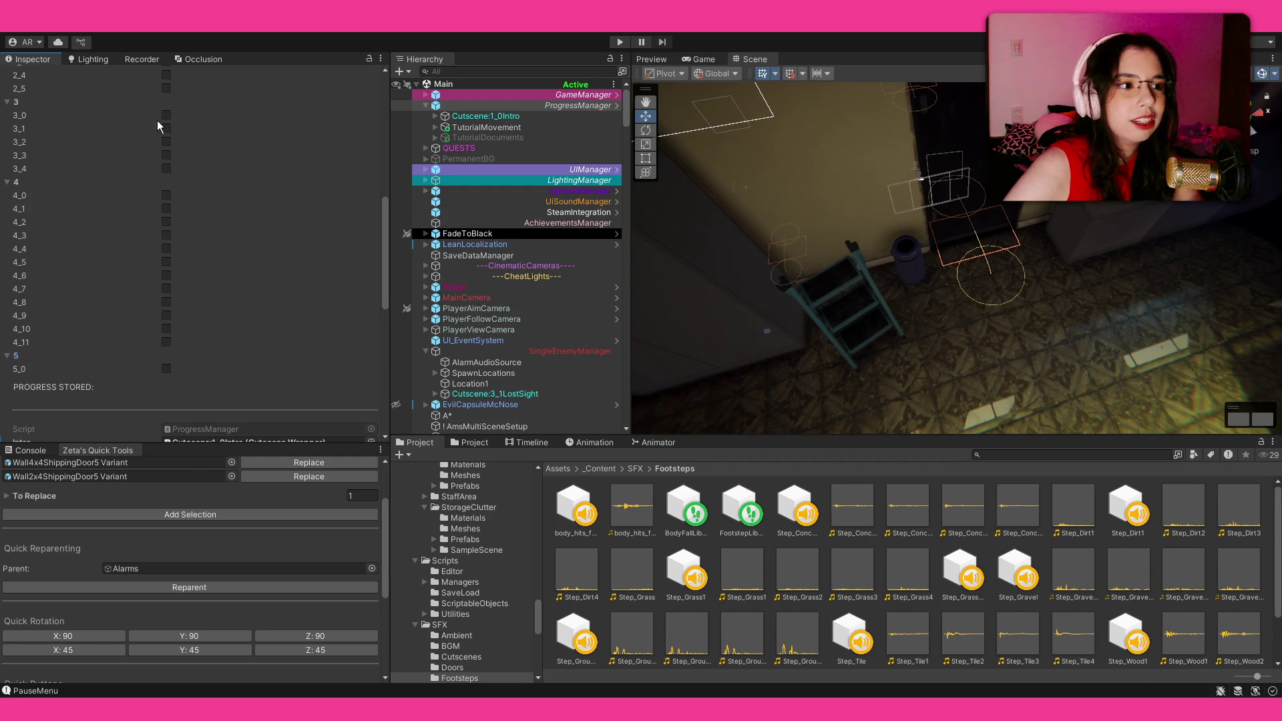
scroll(131, 178, "down", 7)
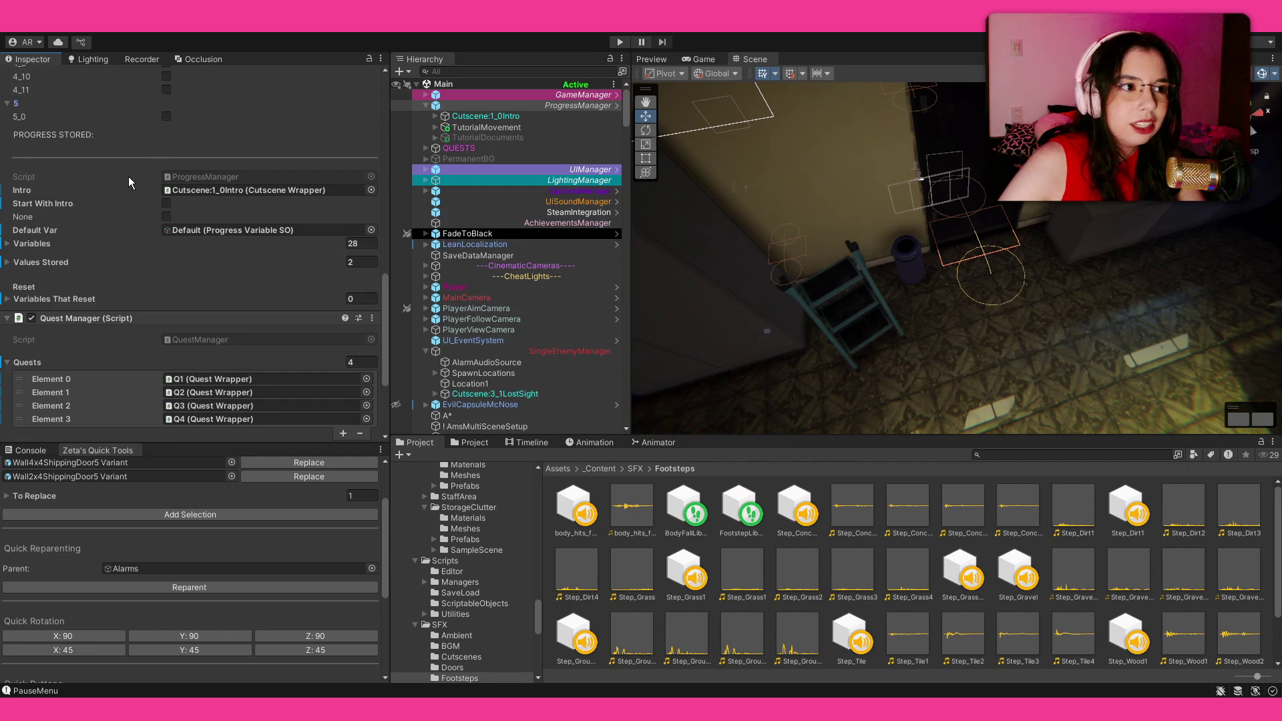
left_click(79, 331)
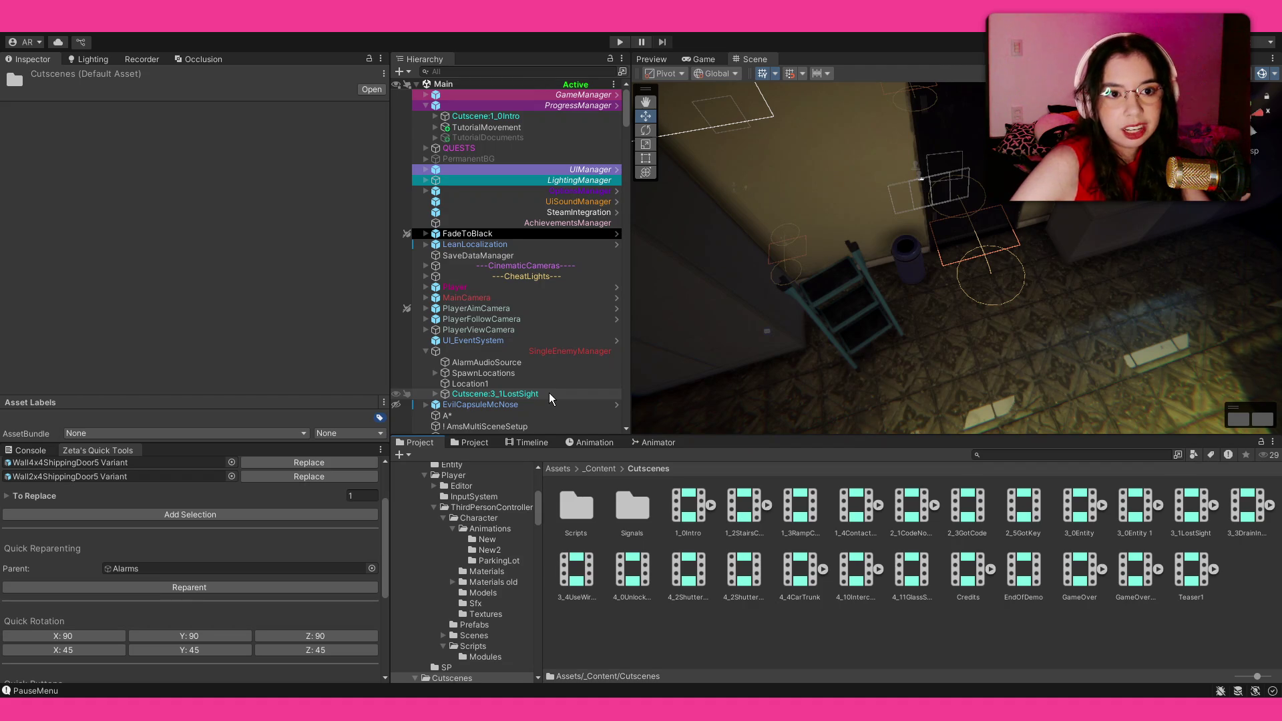
Select the CutsceneInteraction_Encounter trigger in the parking area and frame it with F.
mouse_move(822, 287)
left_mouse_down()
mouse_move(792, 263)
mouse_move(810, 234)
mouse_move(1021, 253)
mouse_move(1024, 227)
mouse_move(935, 221)
left_mouse_up()
mouse_move(622, 213)
left_mouse_down()
mouse_move(536, 195)
mouse_move(335, 191)
mouse_move(971, 298)
left_mouse_up()
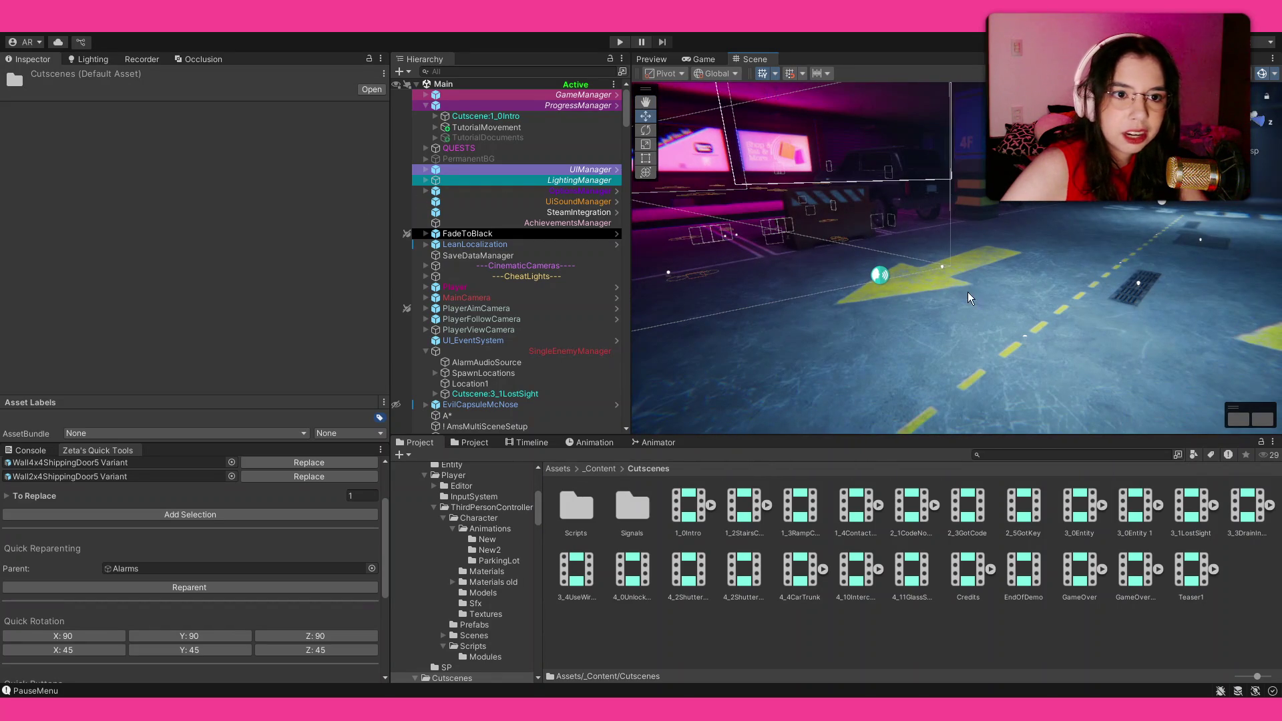
left_click(881, 274)
mouse_move(881, 275)
left_mouse_down()
mouse_move(1176, 339)
mouse_move(1239, 338)
mouse_move(1046, 349)
left_mouse_up()
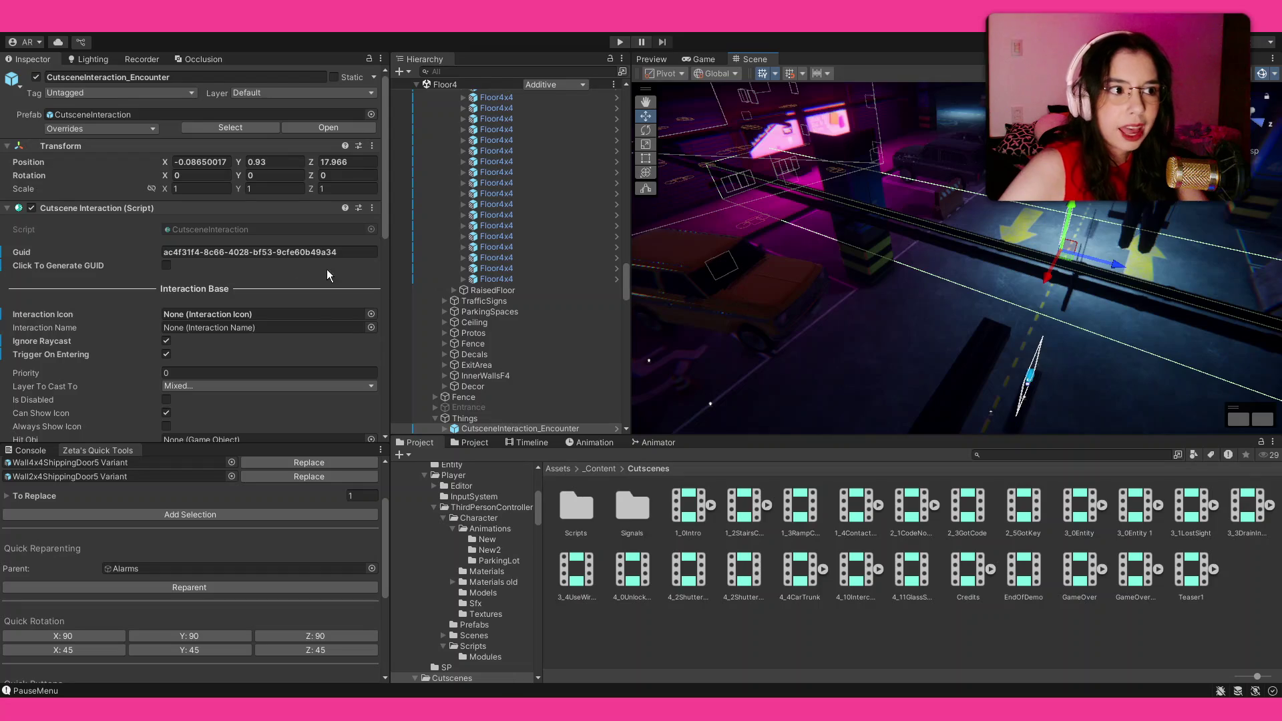
key("f")
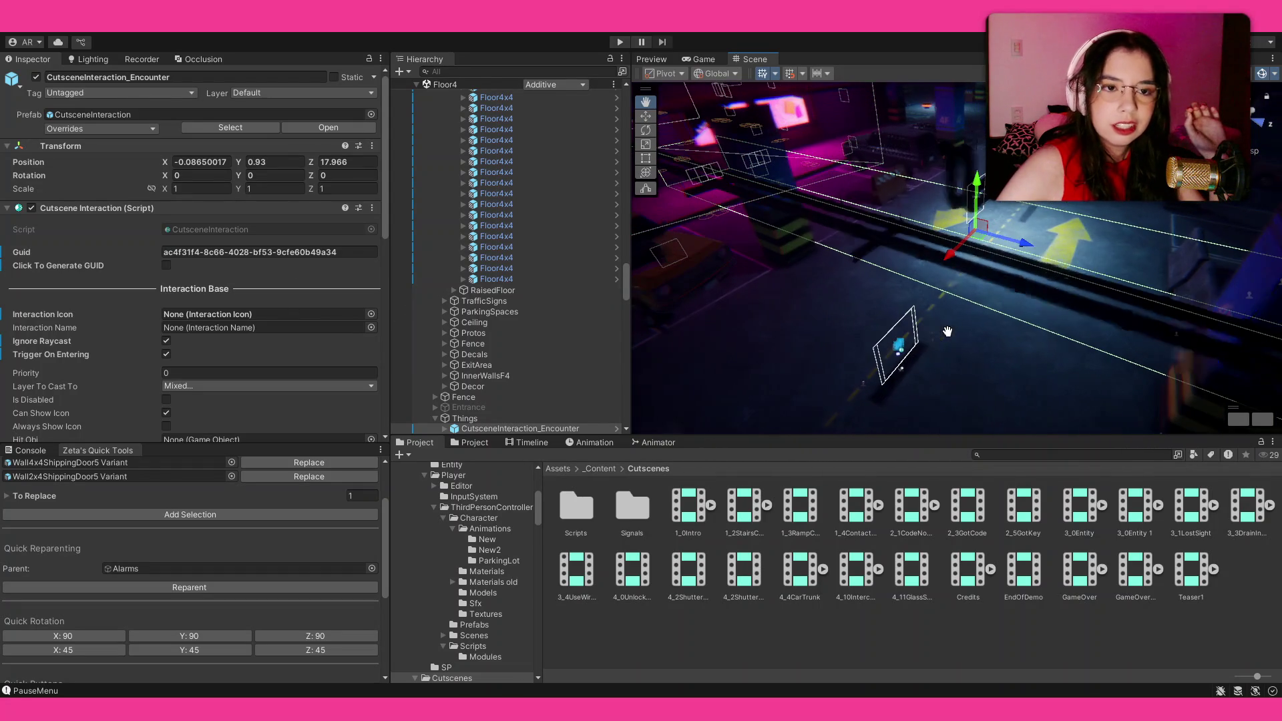
Review its interaction (enable 2_5, disable 3_0) and ping the Cutscene:3_0Entity object it plays.
scroll(129, 331, "down", 3)
scroll(155, 214, "up", 3)
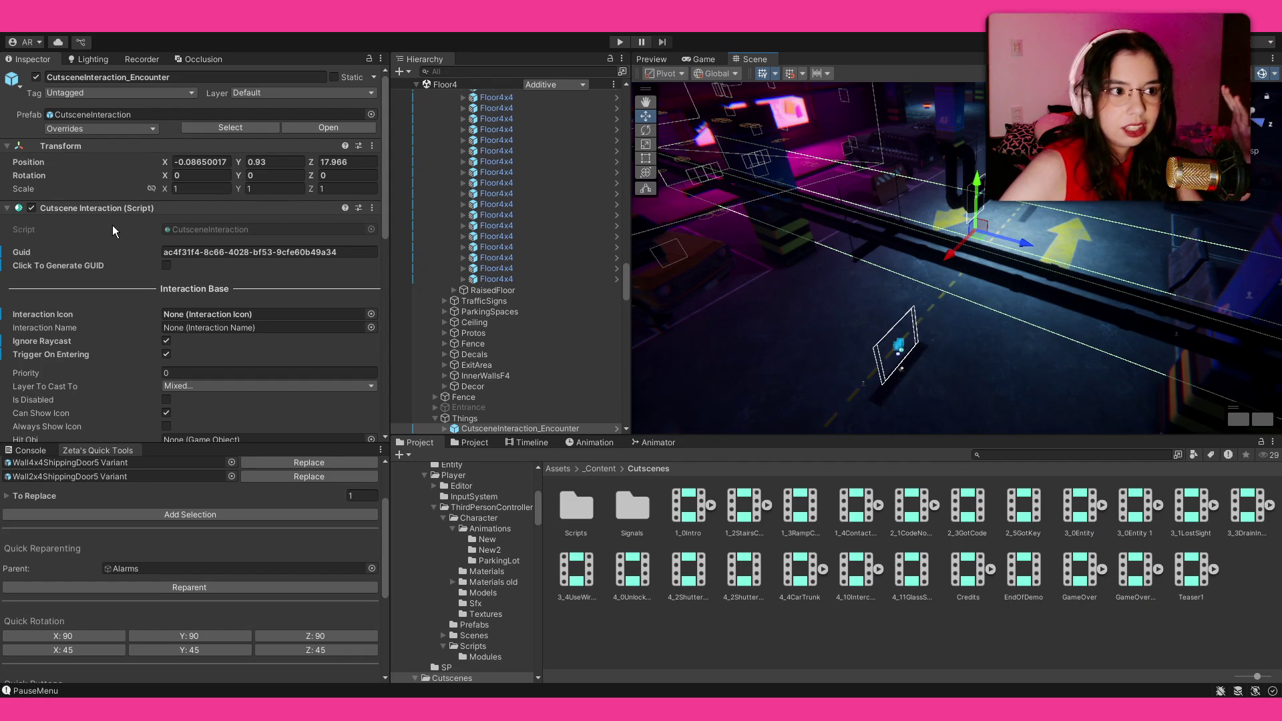
scroll(114, 230, "down", 5)
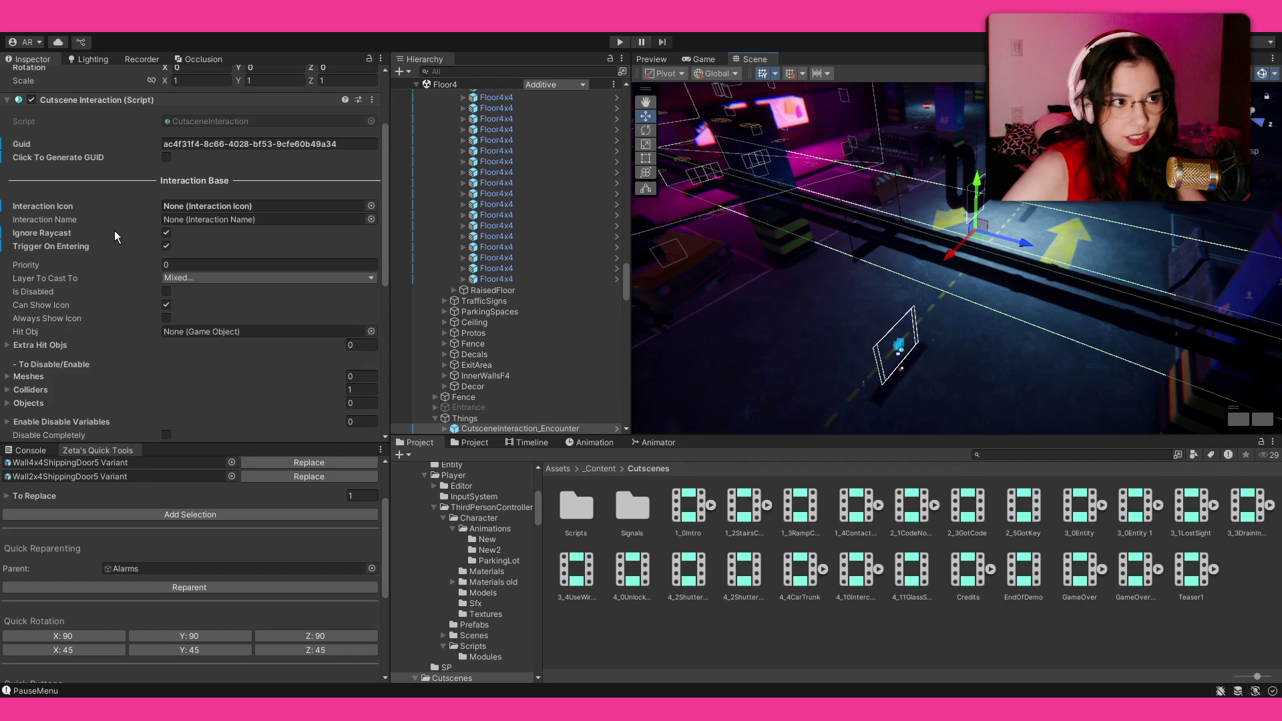
scroll(115, 230, "down", 4)
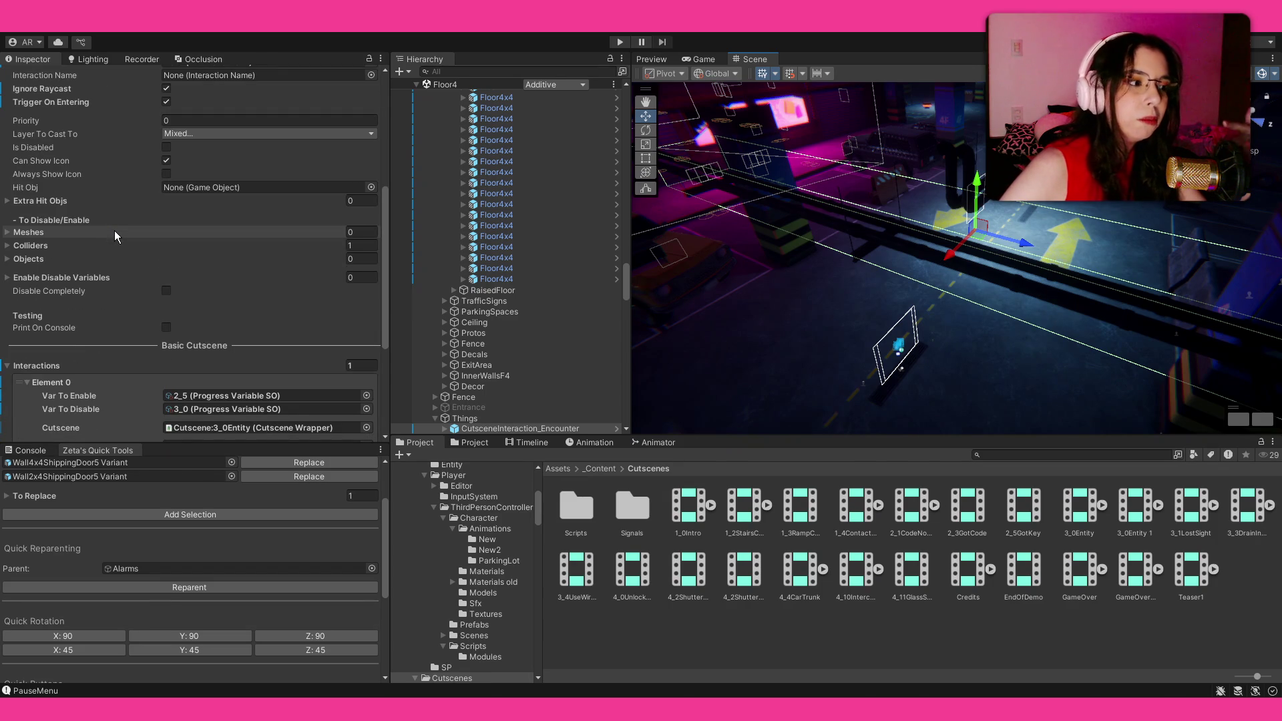
scroll(114, 231, "up", 7)
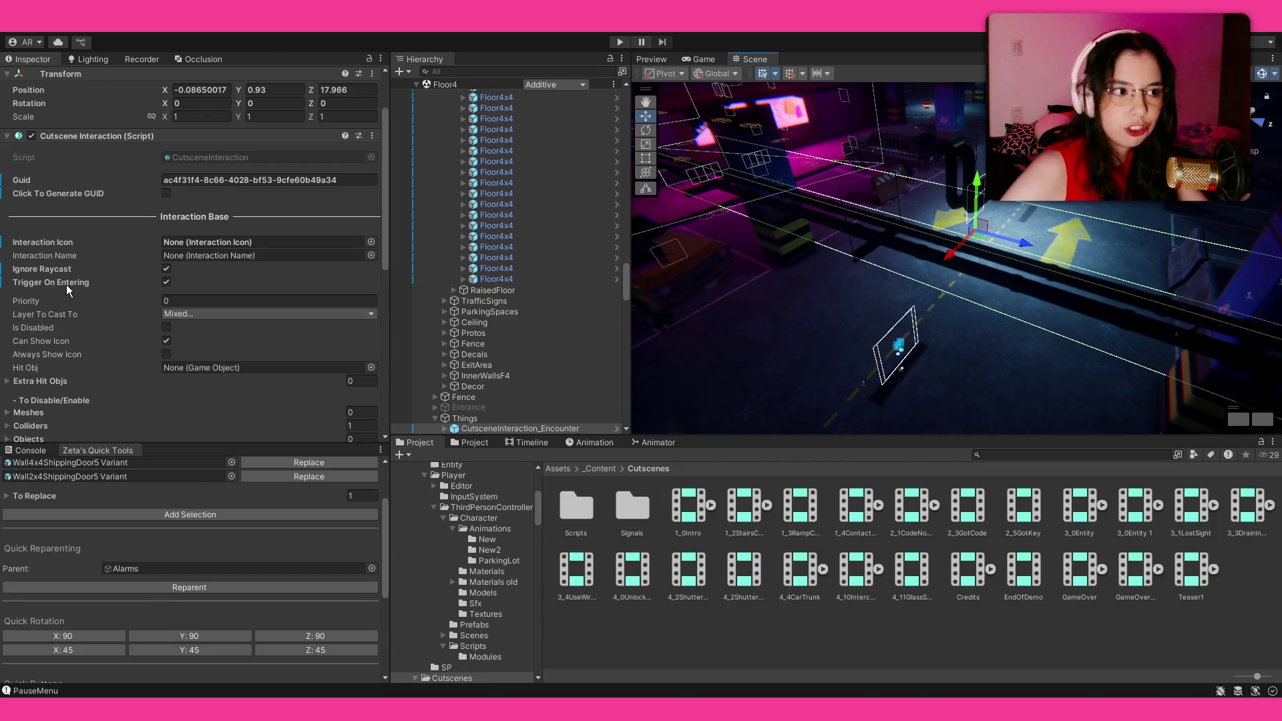
scroll(109, 271, "down", 5)
scroll(110, 271, "down", 5)
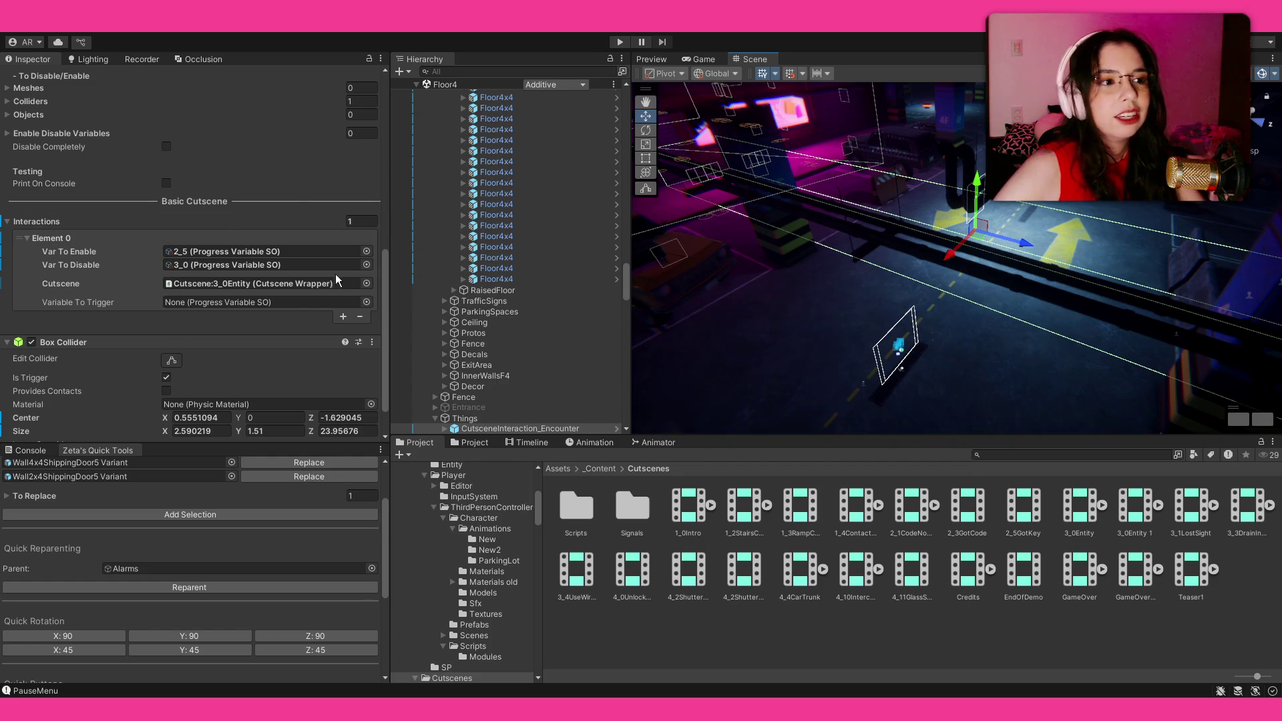
left_click(297, 286)
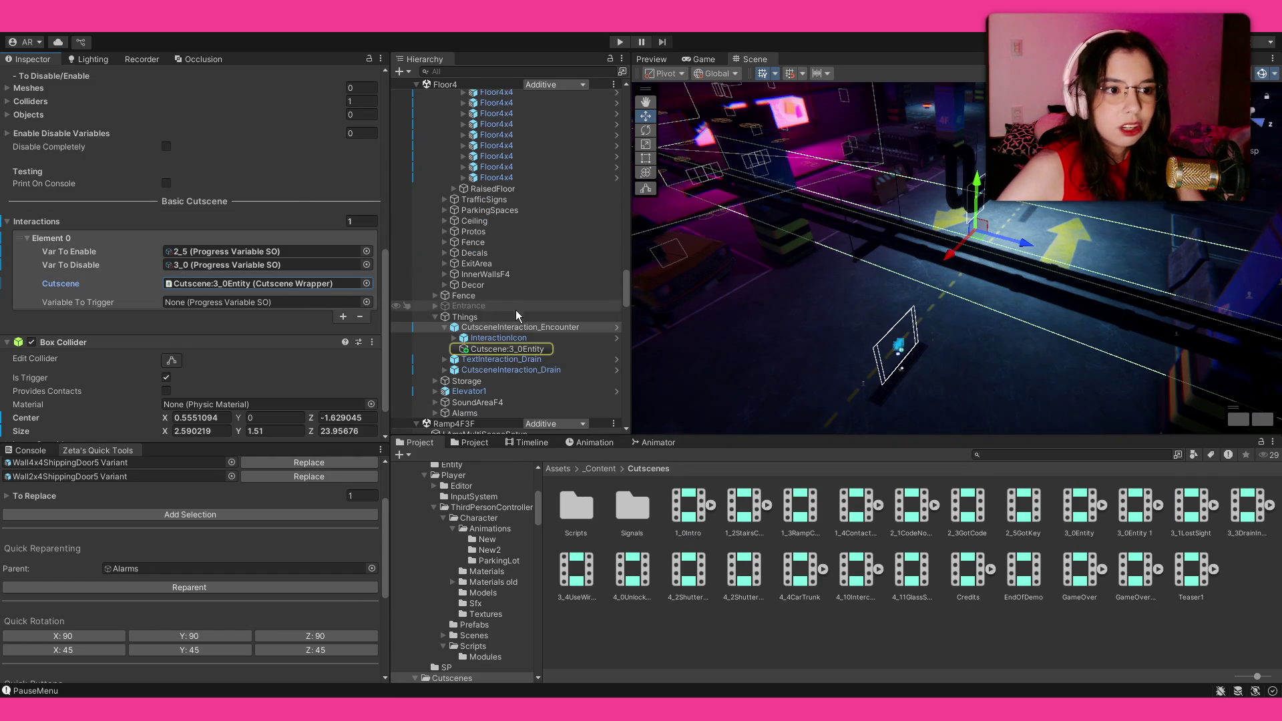
Review the Cutscene Wrapper settings of the Cutscene:3_0Entity object.
left_click(507, 352)
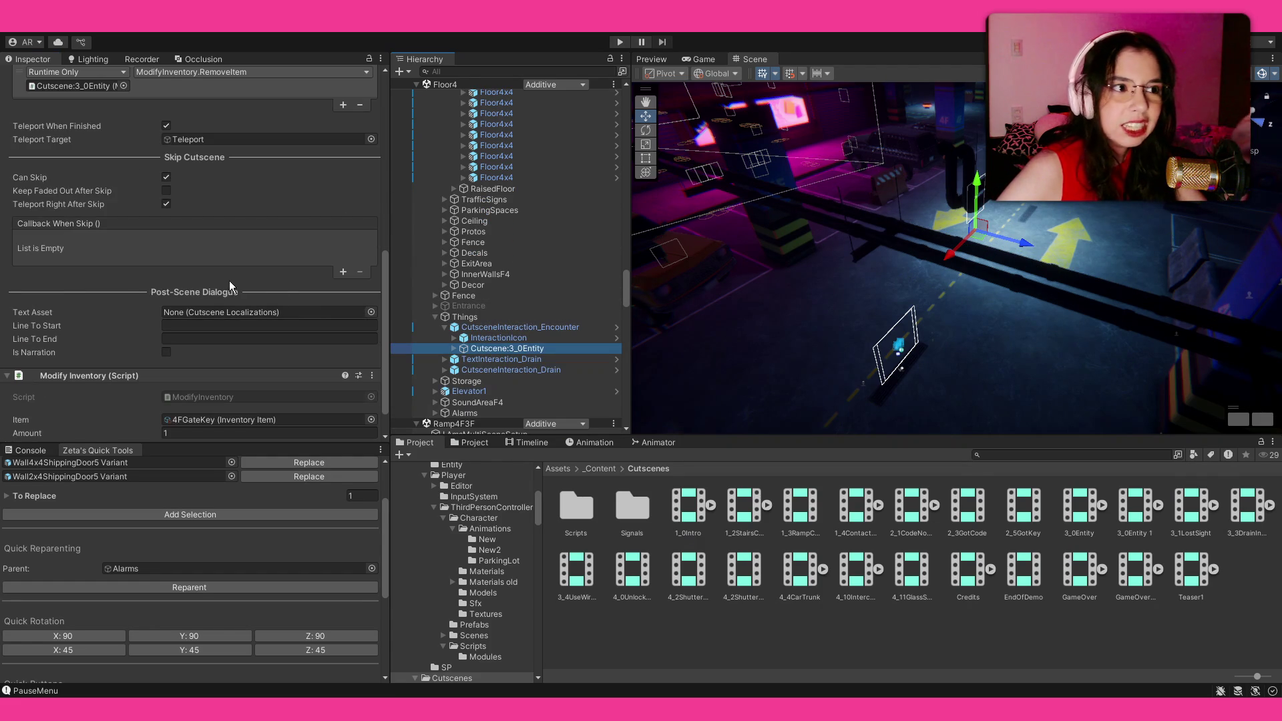
scroll(215, 271, "up", 2)
scroll(216, 271, "up", 5)
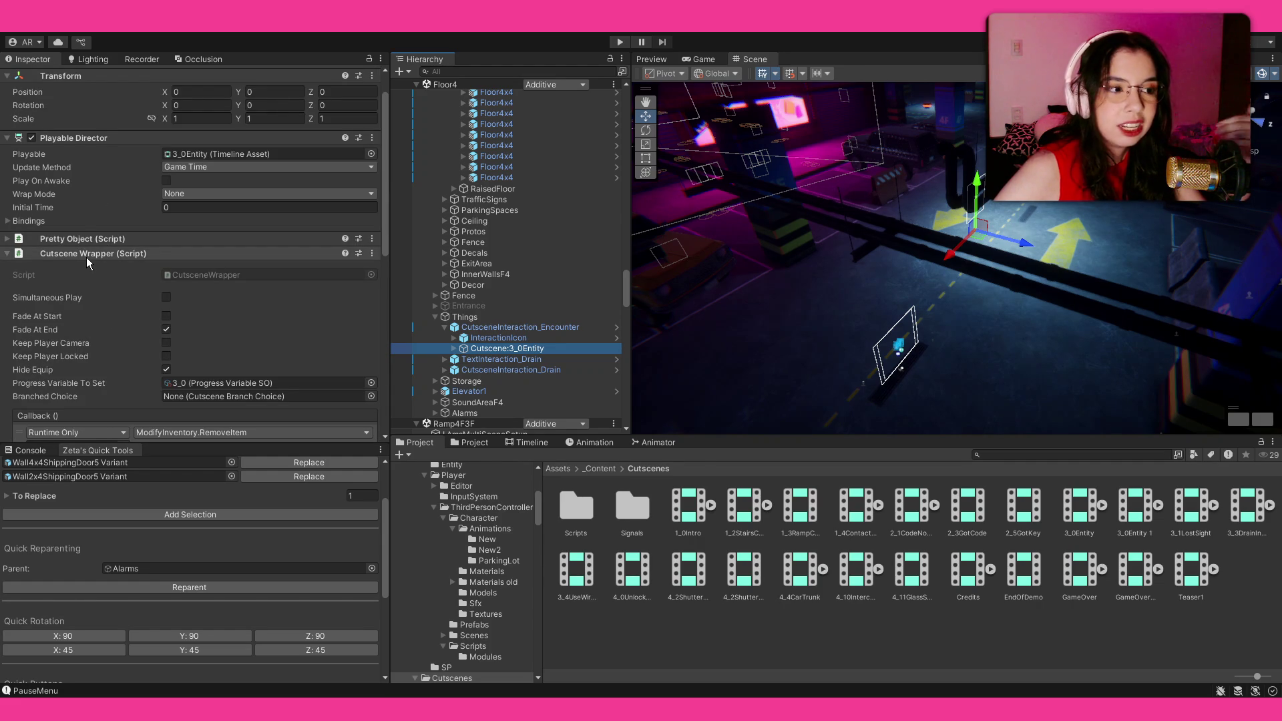
scroll(90, 262, "down", 4)
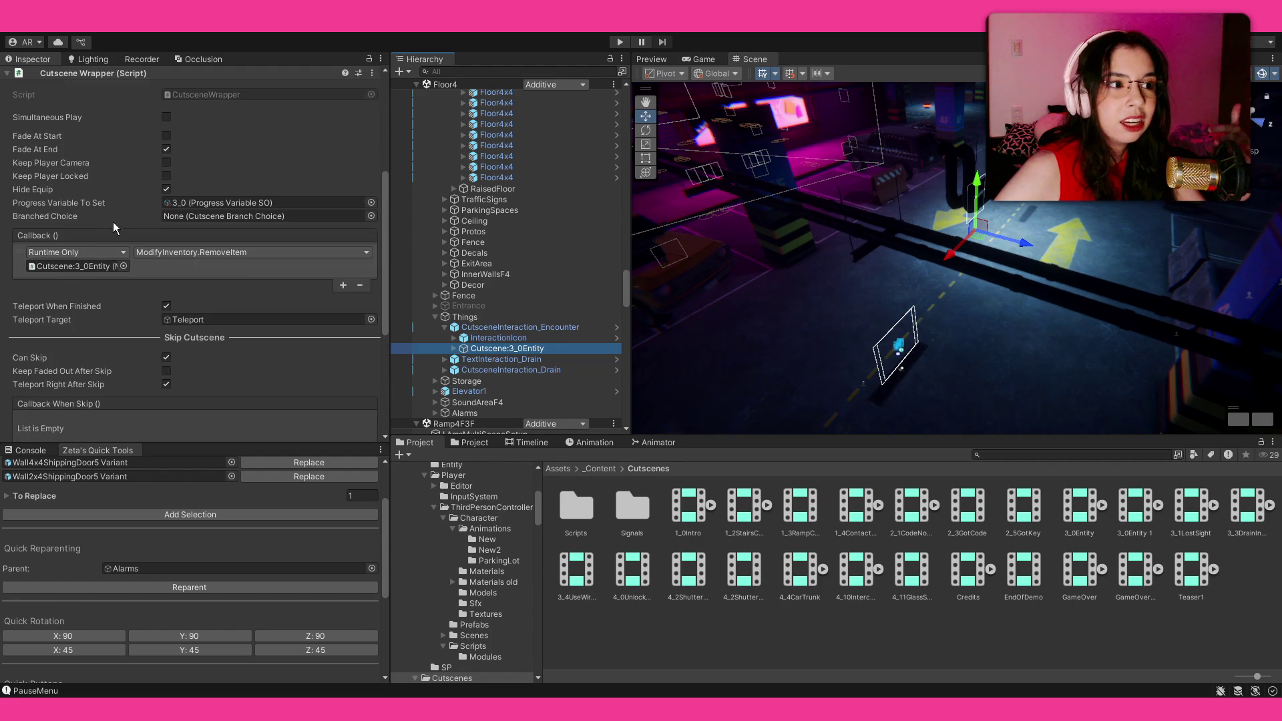
scroll(113, 221, "up", 4)
scroll(113, 227, "down", 1)
scroll(115, 231, "down", 2)
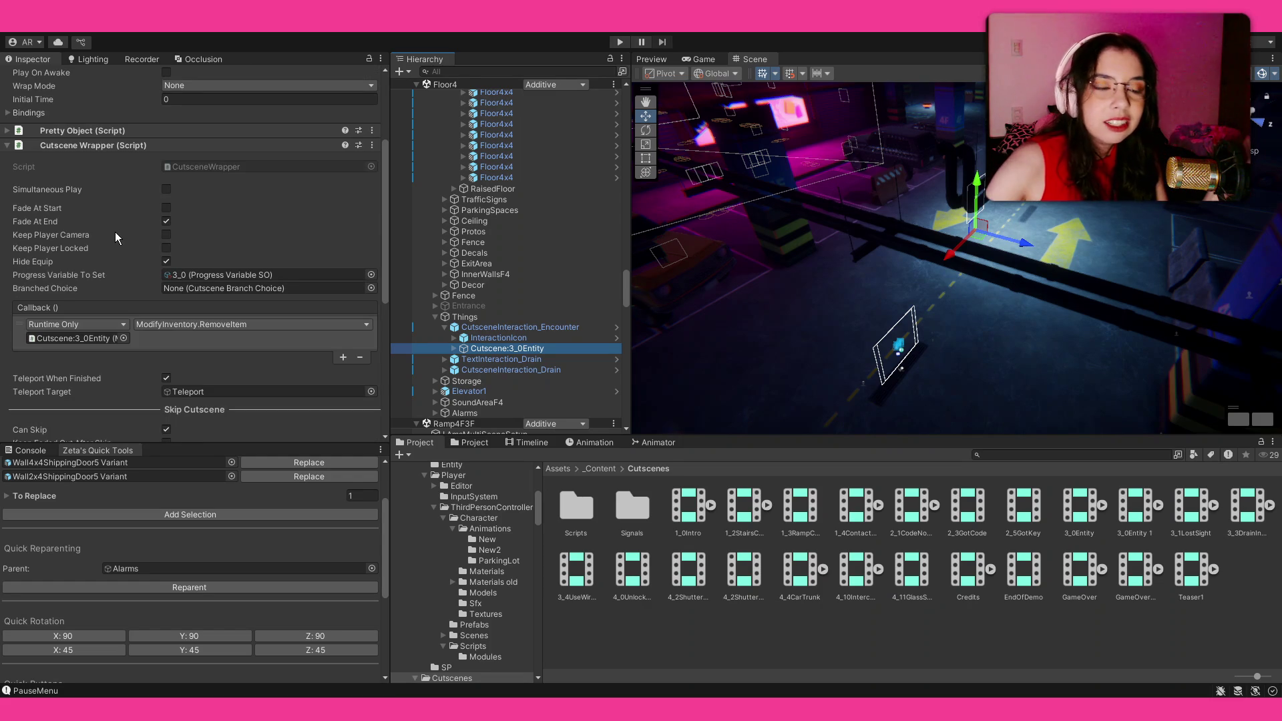
Compare with the encounter trigger, then enable Fade At End on Cutscene:3_0Entity, leaving Fade At Start off.
left_click(511, 327)
scroll(33, 339, "down", 10)
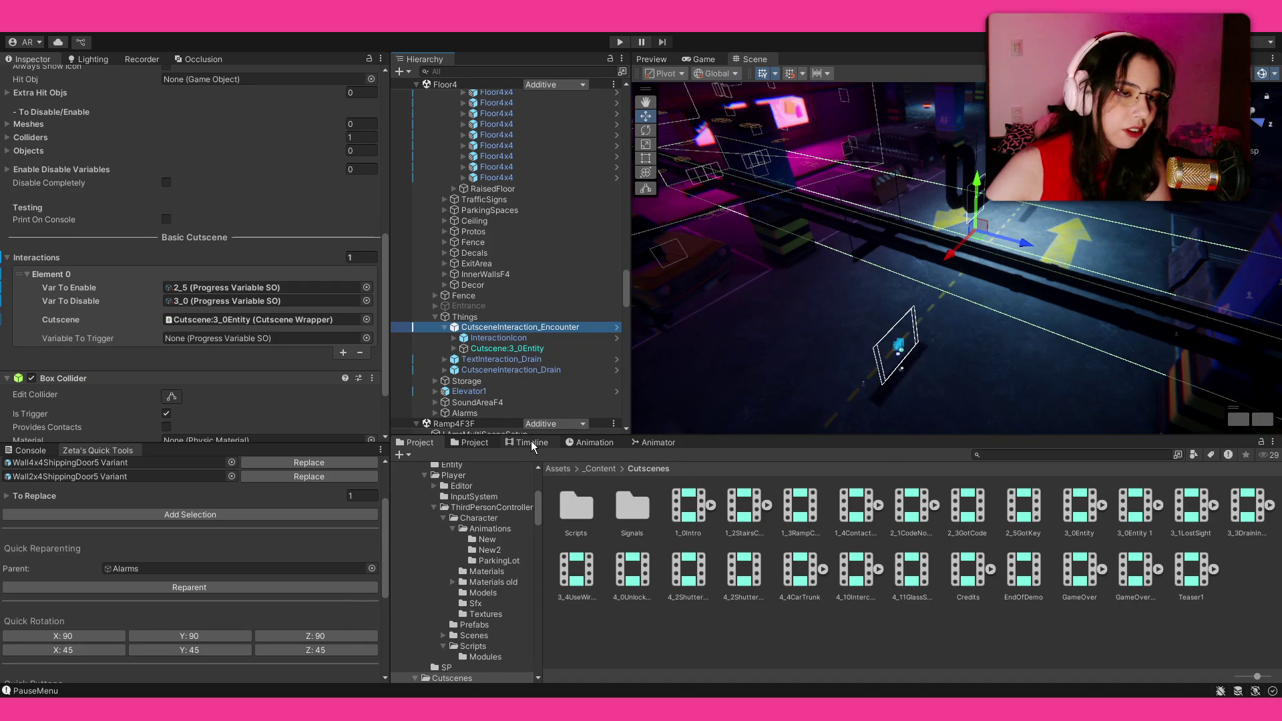
left_click(517, 350)
scroll(147, 344, "up", 10)
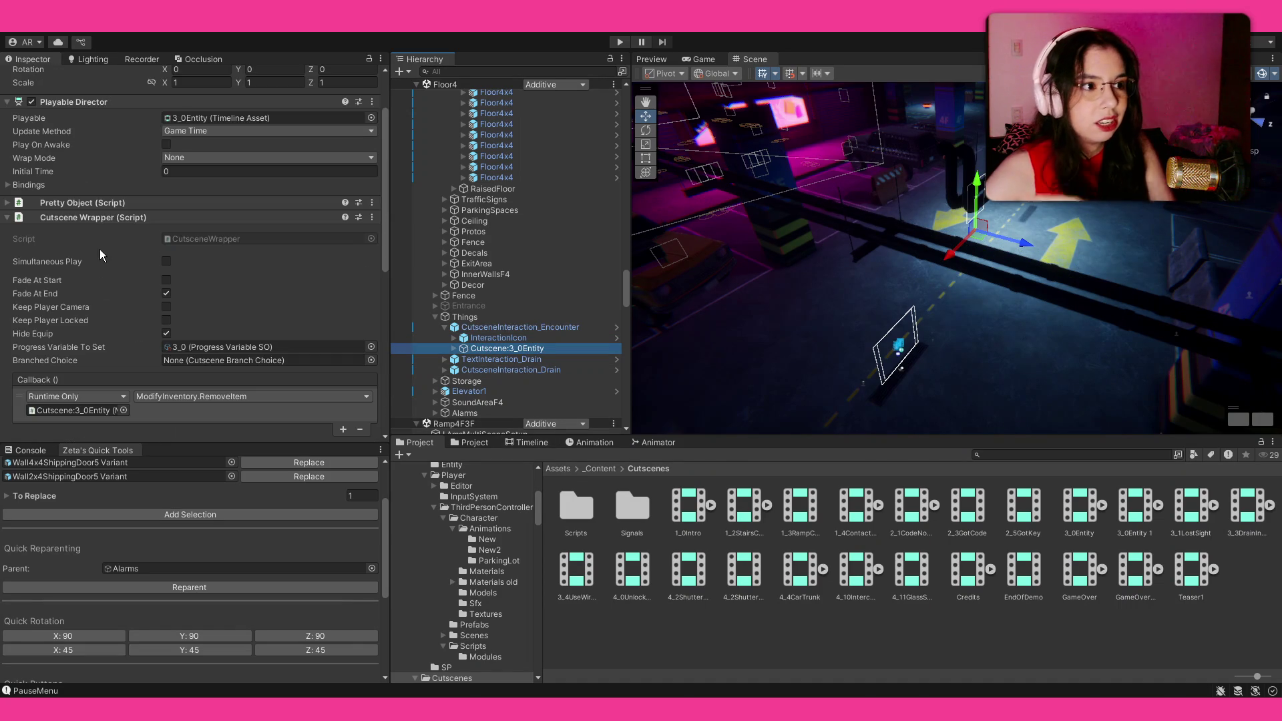
scroll(90, 248, "down", 3)
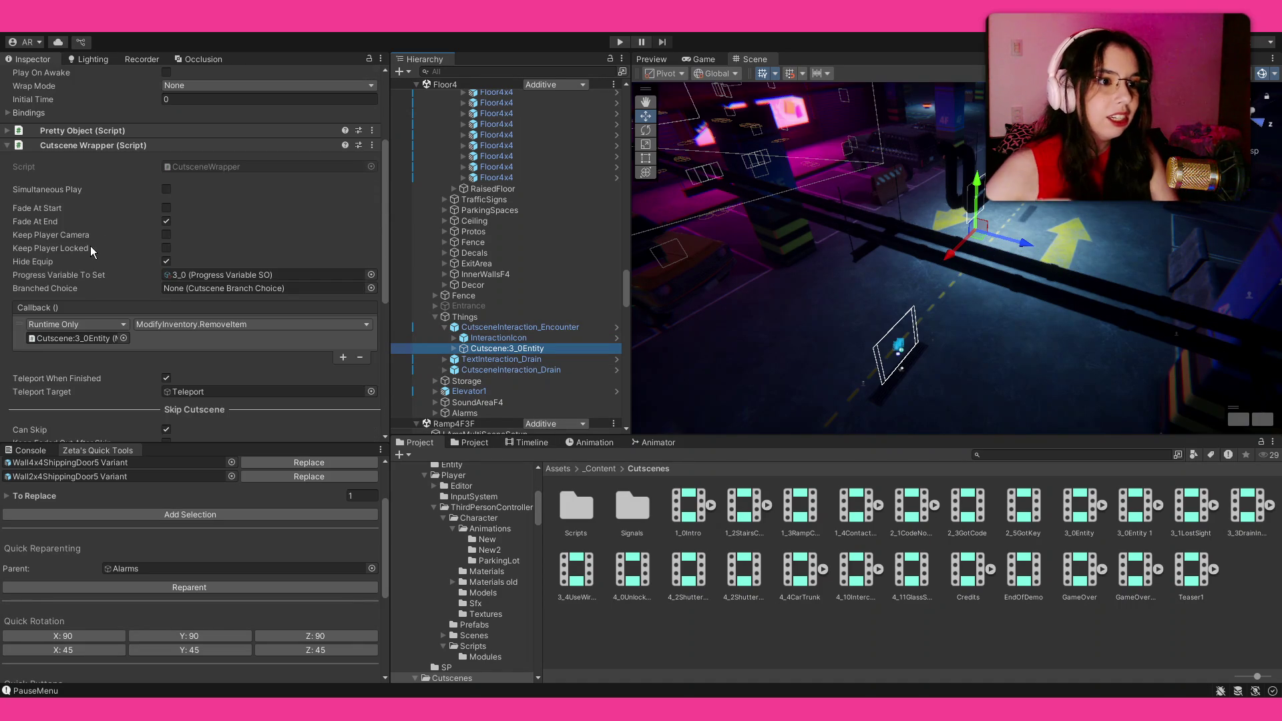
scroll(139, 302, "up", 3)
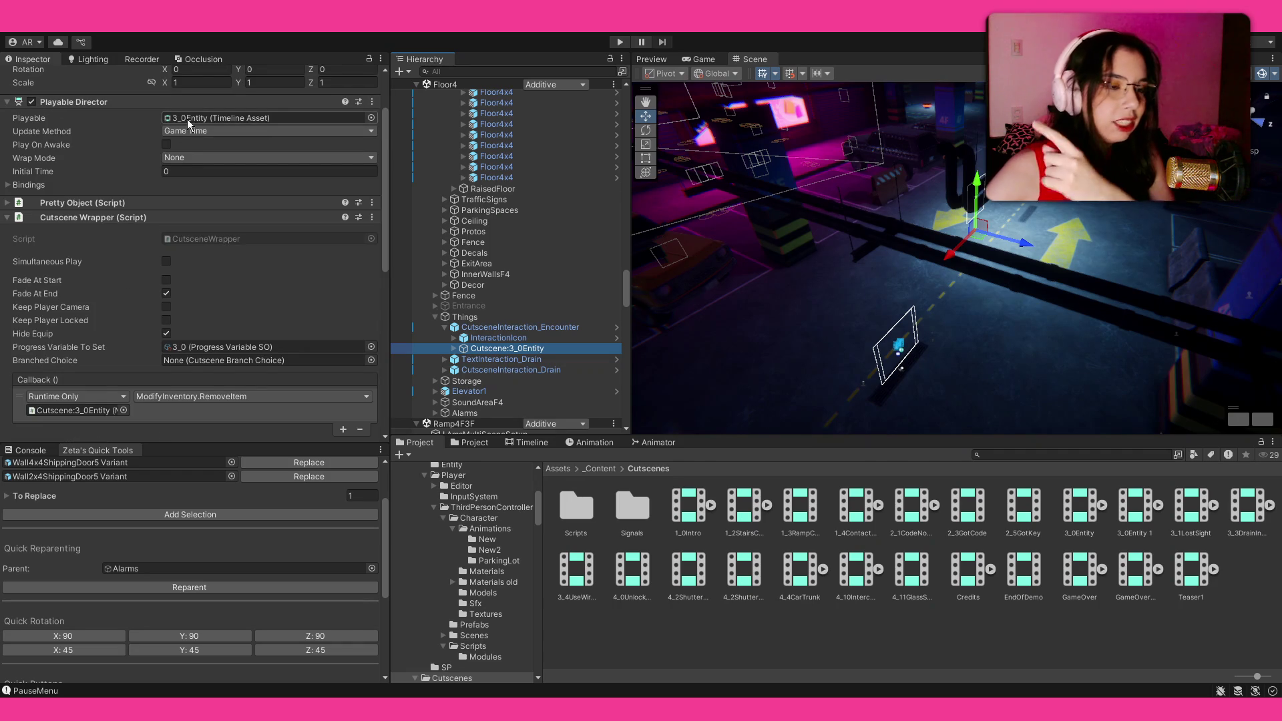
scroll(155, 259, "down", 3)
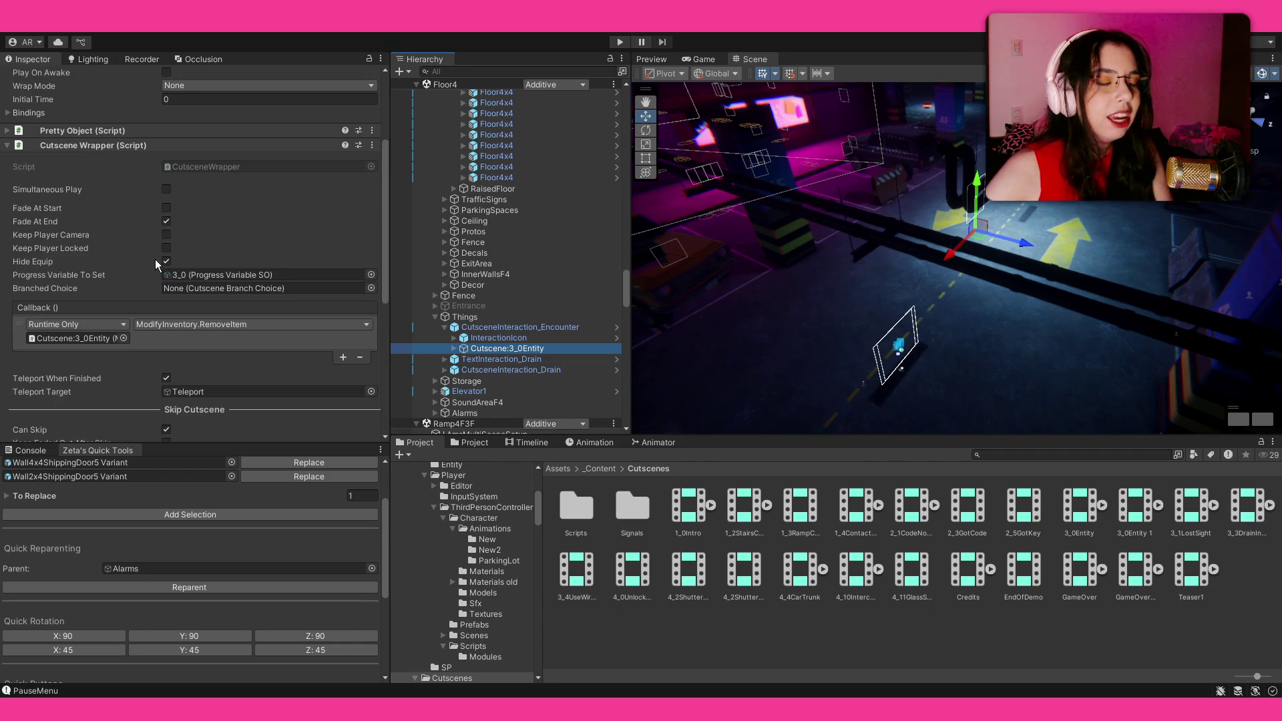
left_click(166, 221)
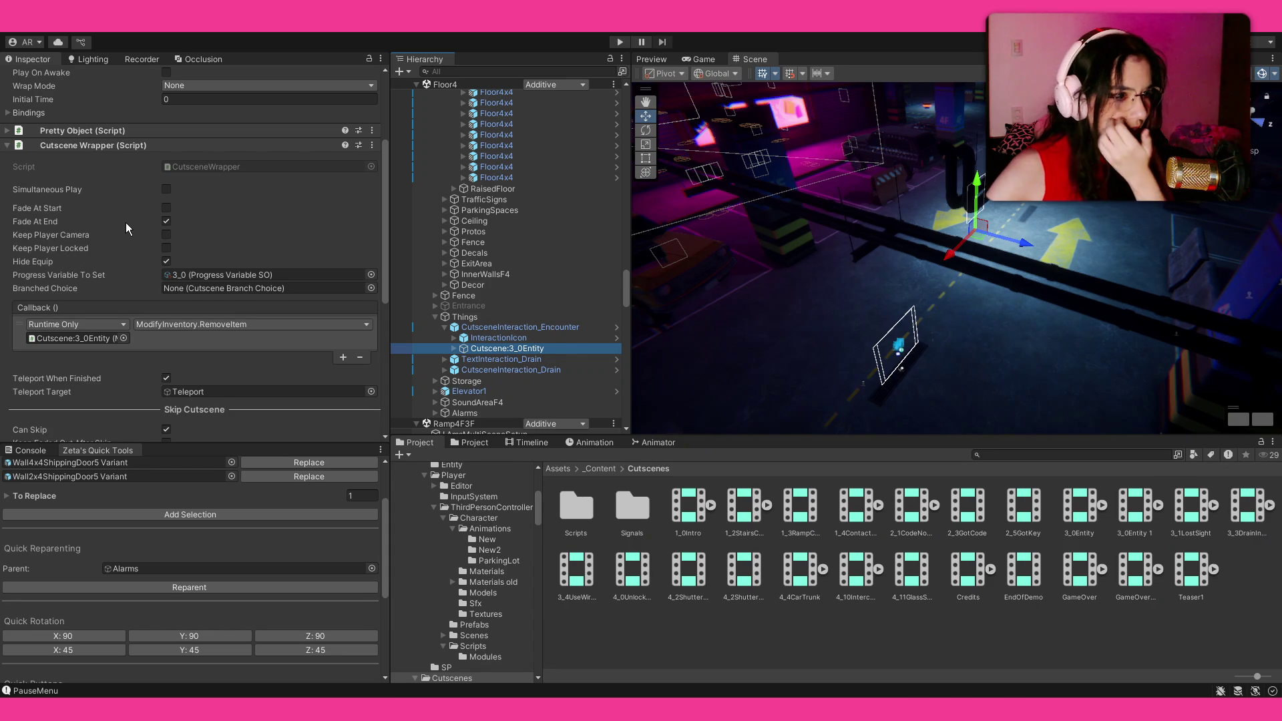
scroll(126, 218, "down", 3)
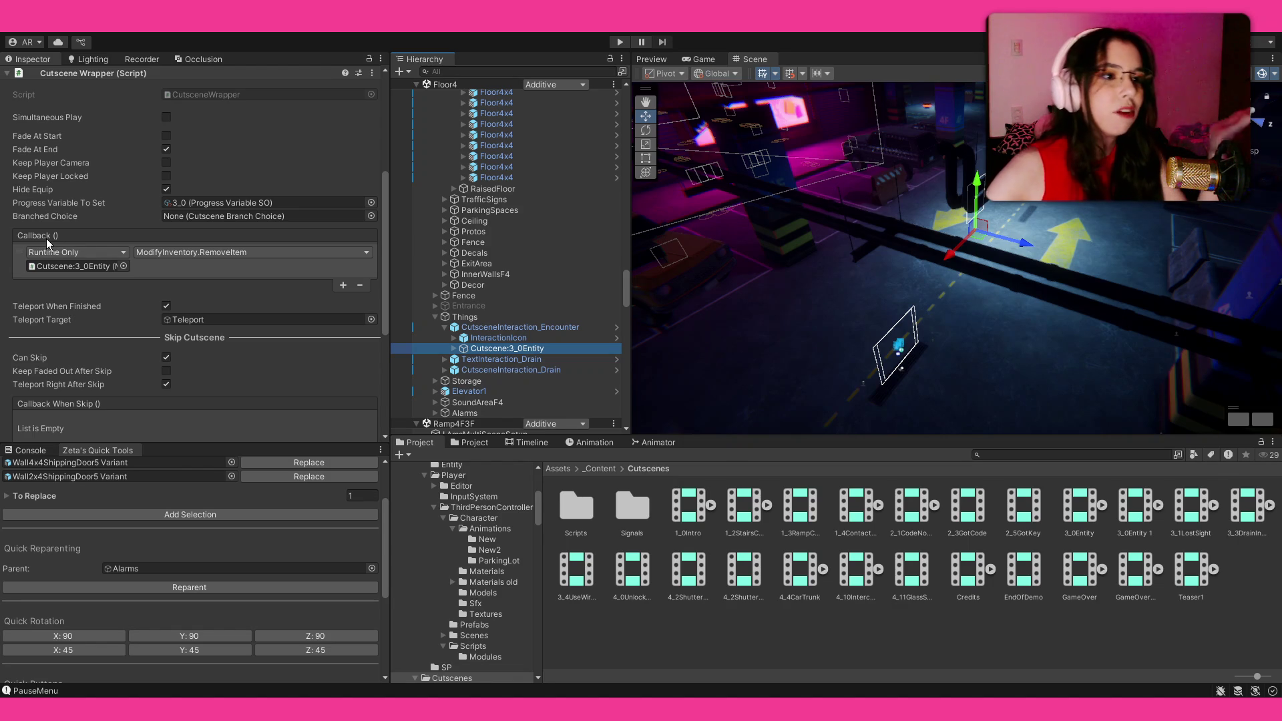
scroll(46, 238, "down", 4)
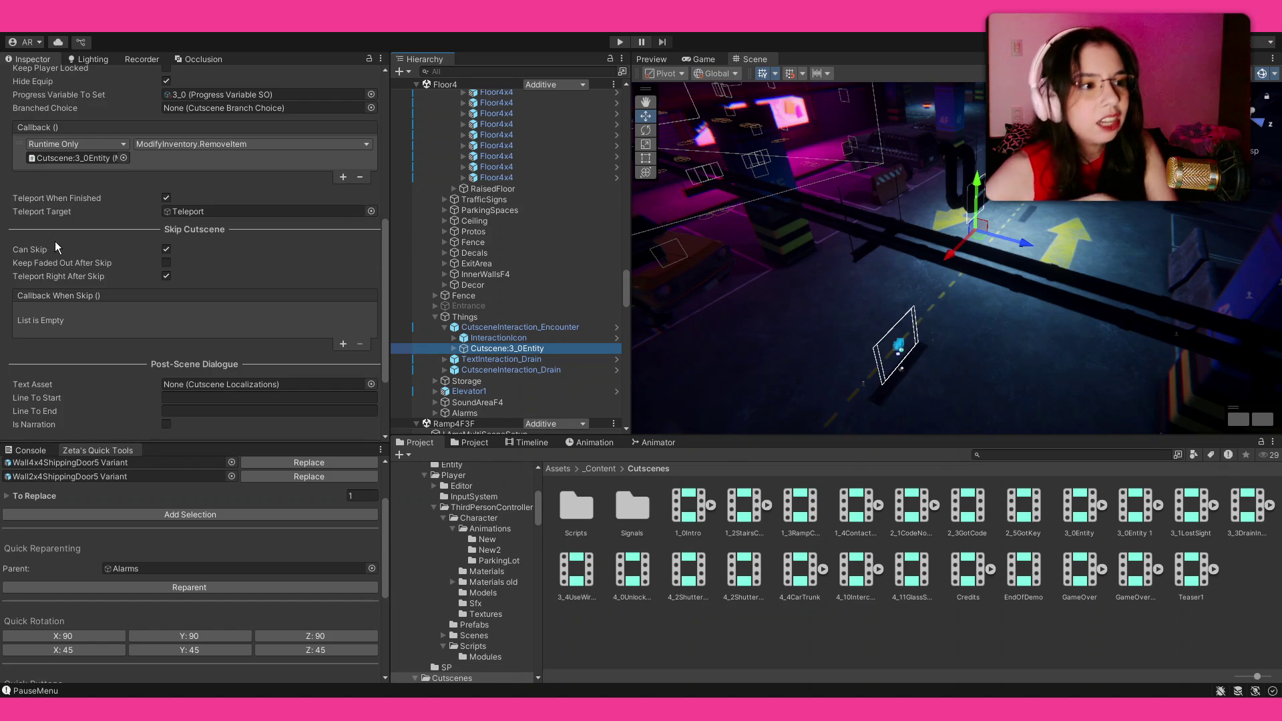
scroll(172, 267, "down", 3)
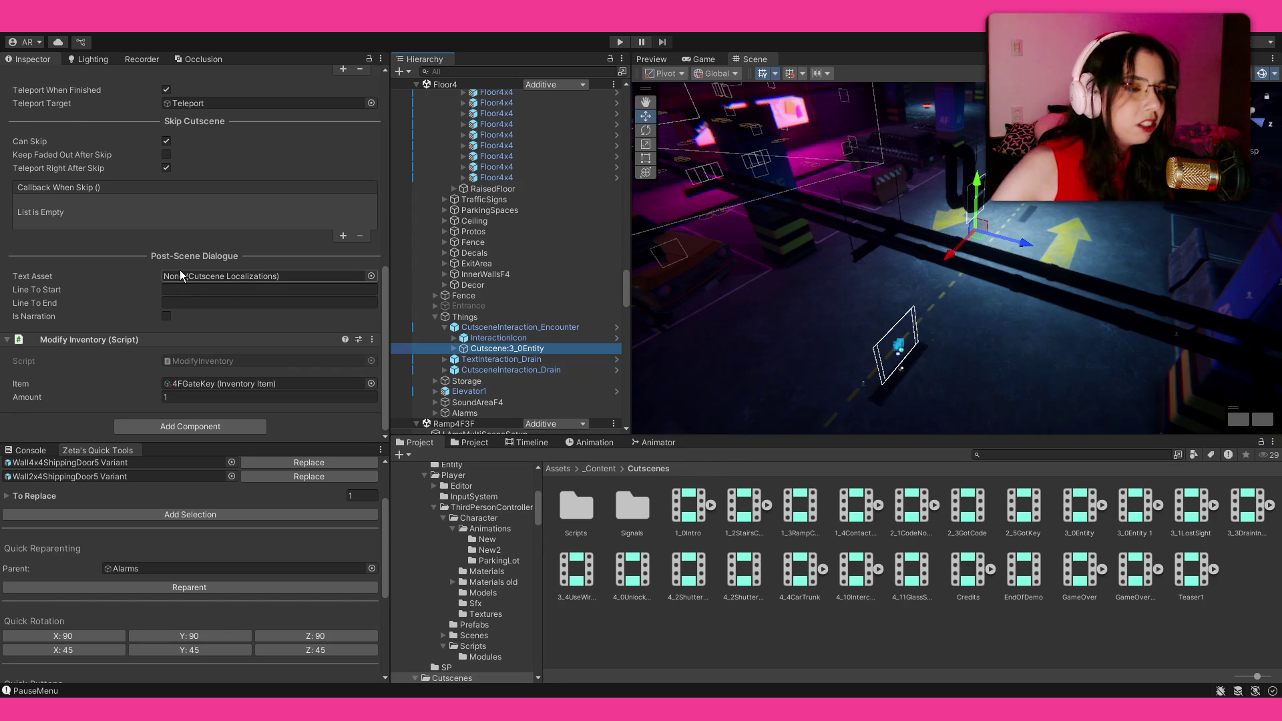
scroll(179, 270, "up", 6)
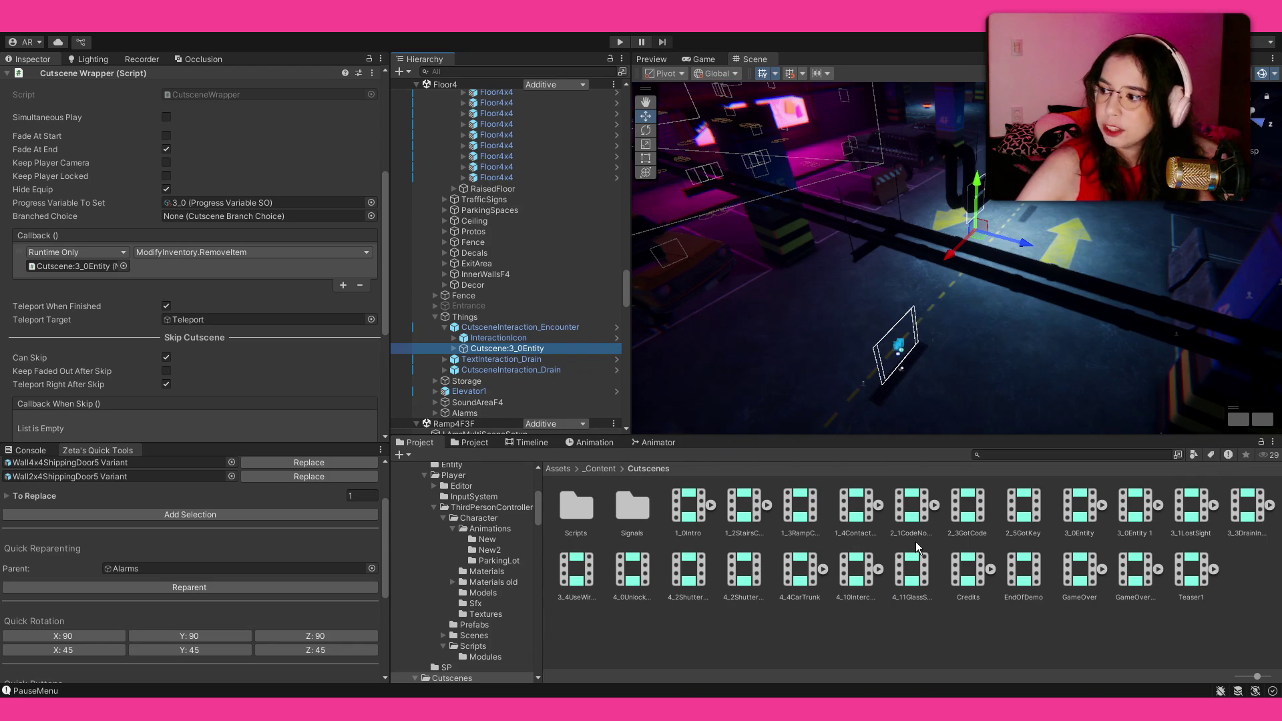
scroll(150, 223, "up", 3)
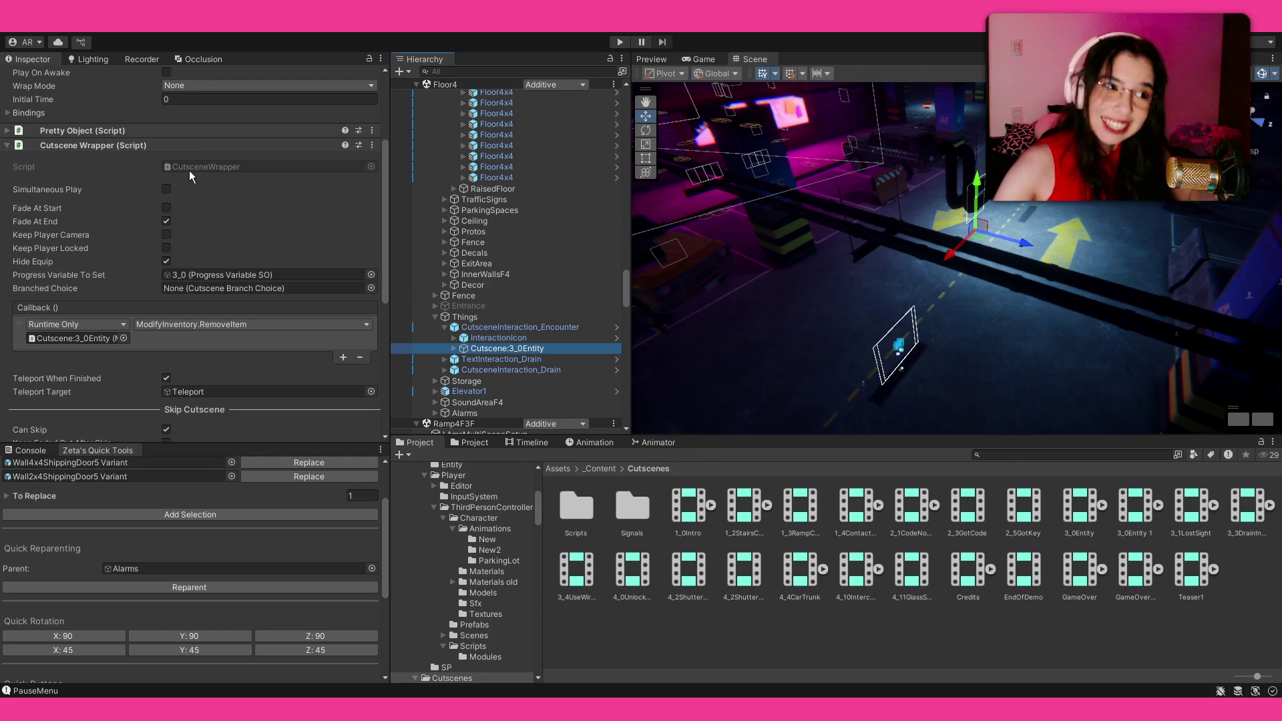
scroll(515, 262, "up", 5)
Expand GameManager in the Main scene and select CutsceneManager, which references RPGTalkComponent and CutsceneDirector.
scroll(499, 254, "up", 10)
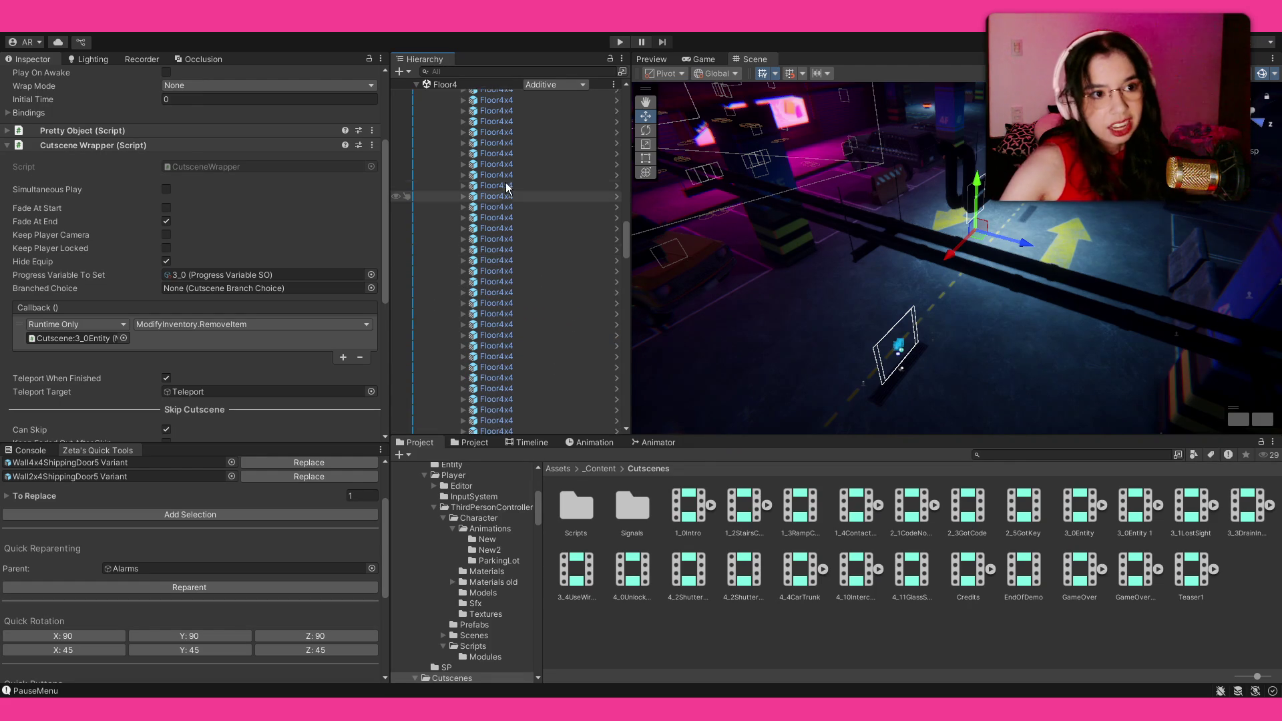
scroll(509, 201, "up", 15)
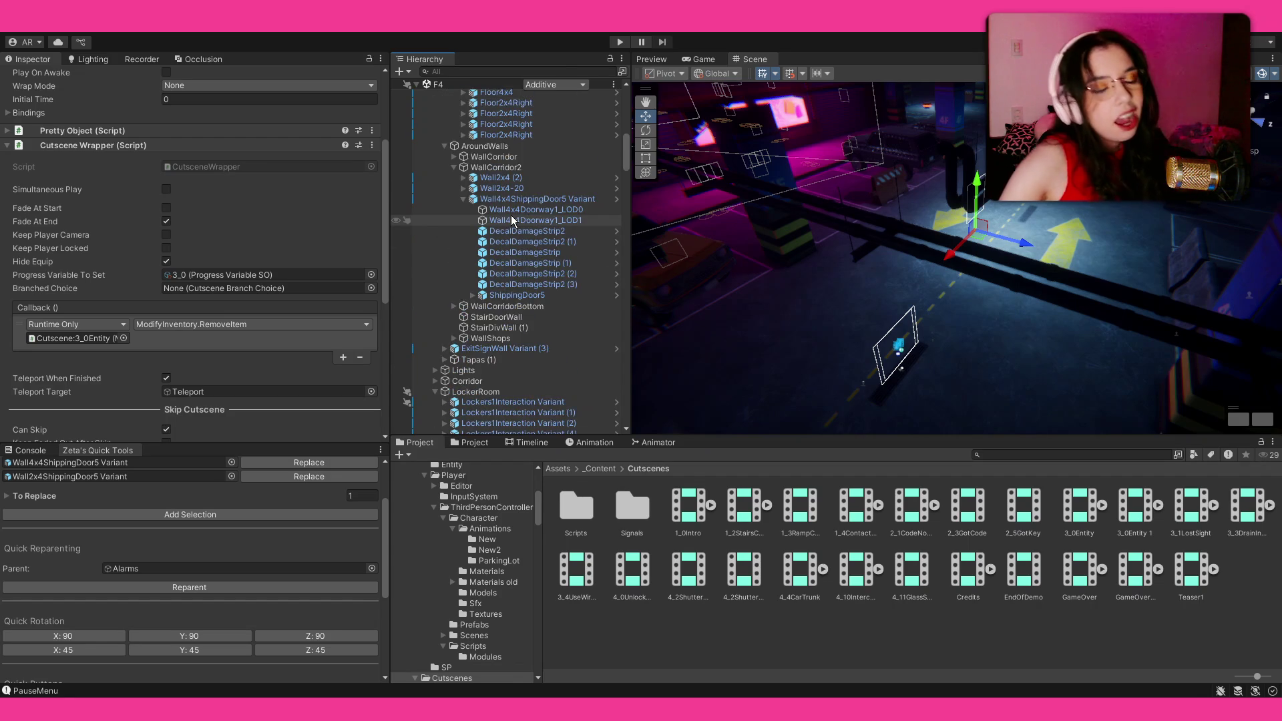
scroll(505, 209, "up", 5)
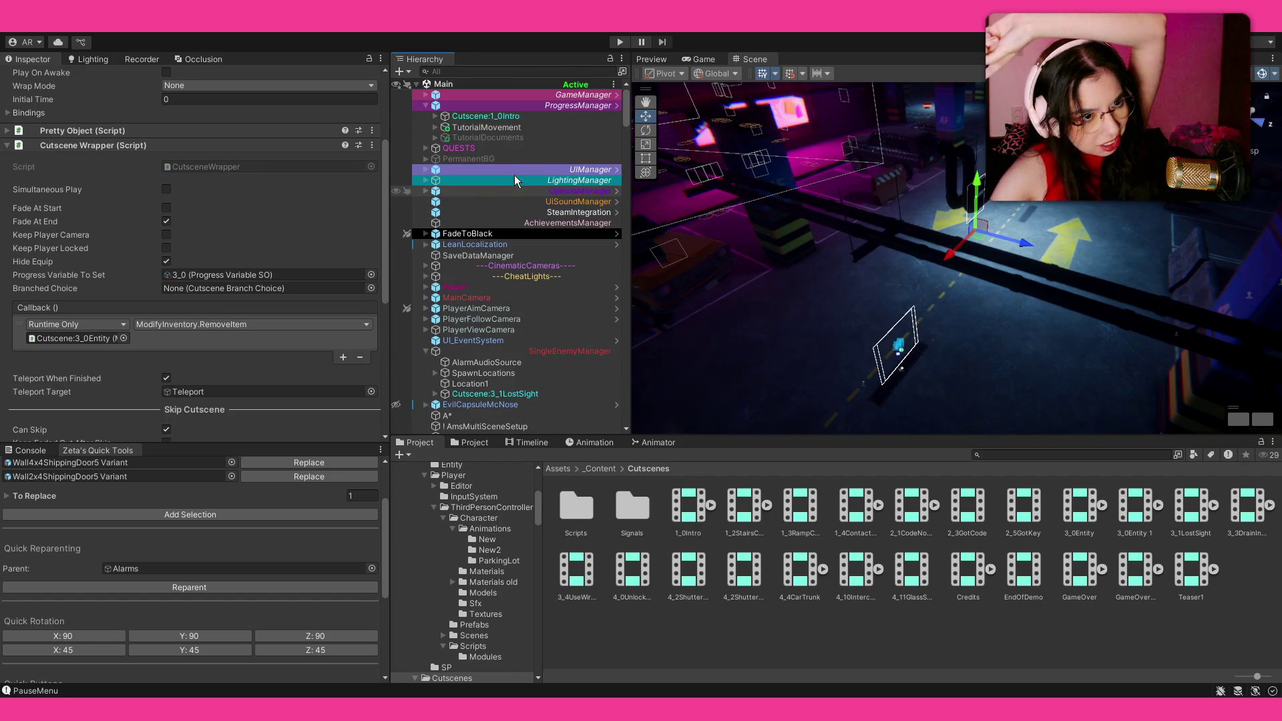
left_click(426, 94)
left_click(443, 151)
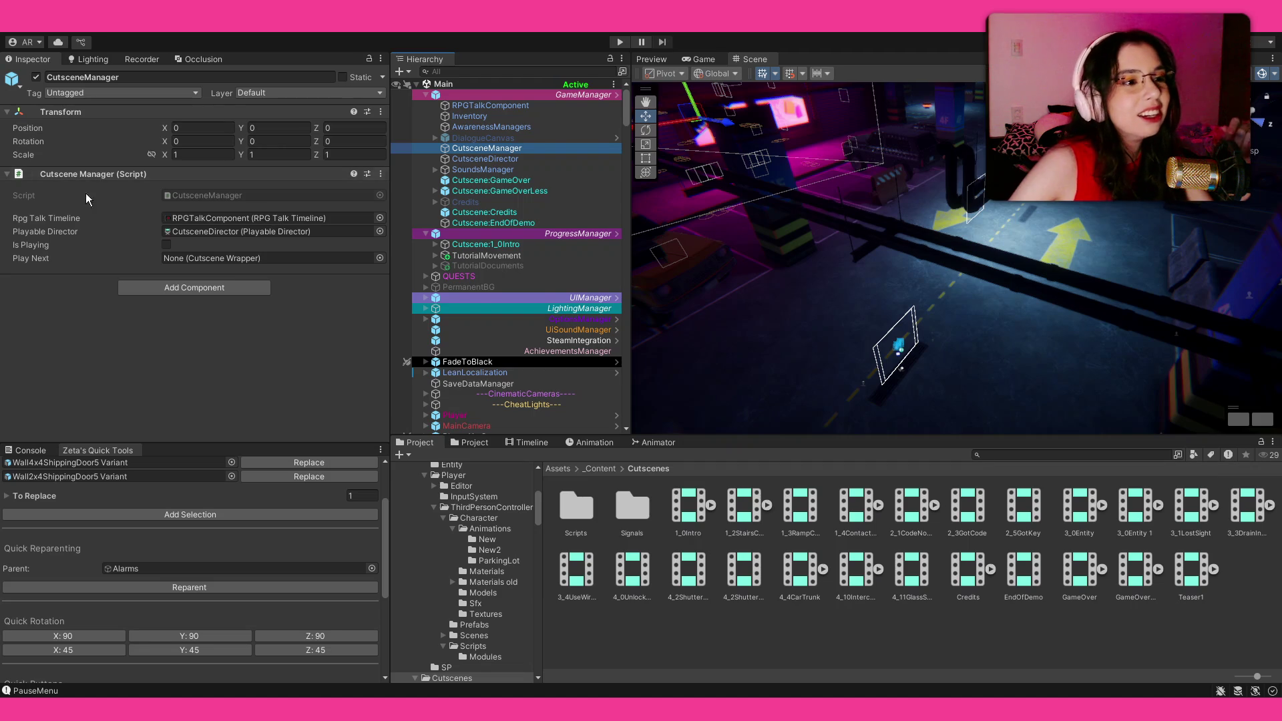
scroll(521, 213, "down", 5)
Ping CutsceneDirector from the manager's Playable Director field and inspect its empty Playable Director settings.
scroll(521, 209, "down", 7)
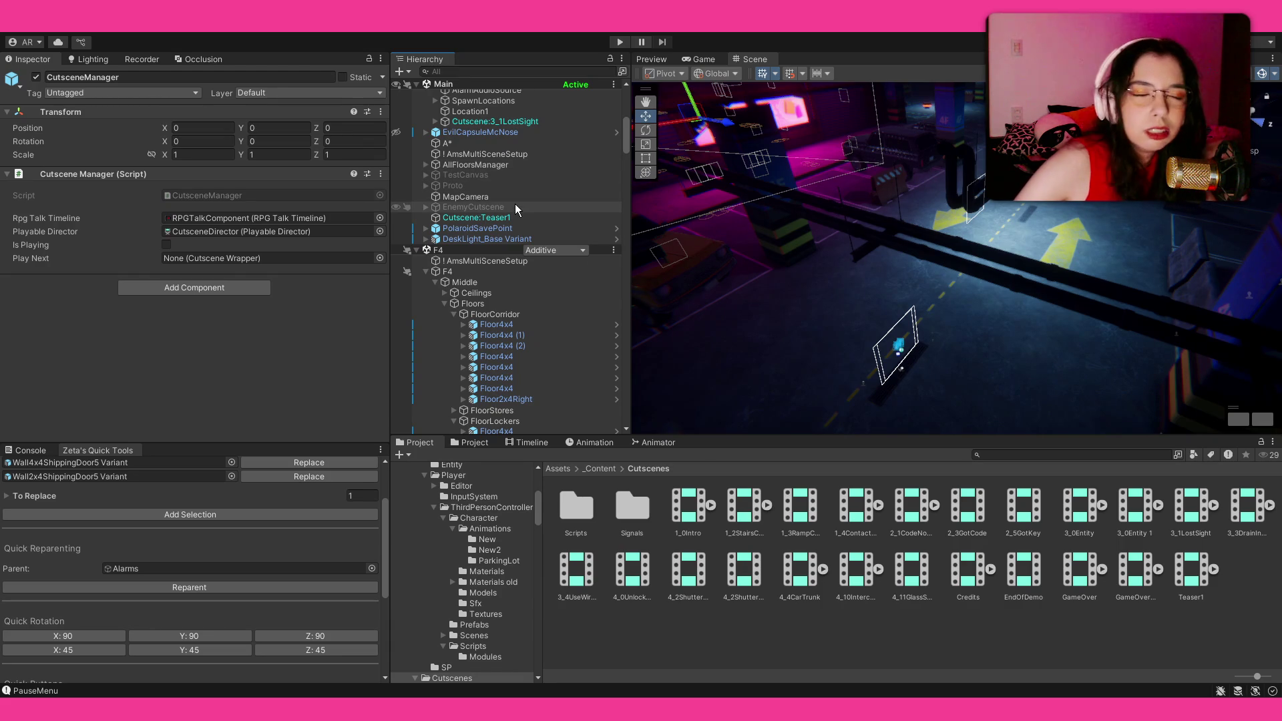
scroll(514, 223, "up", 5)
scroll(546, 189, "up", 5)
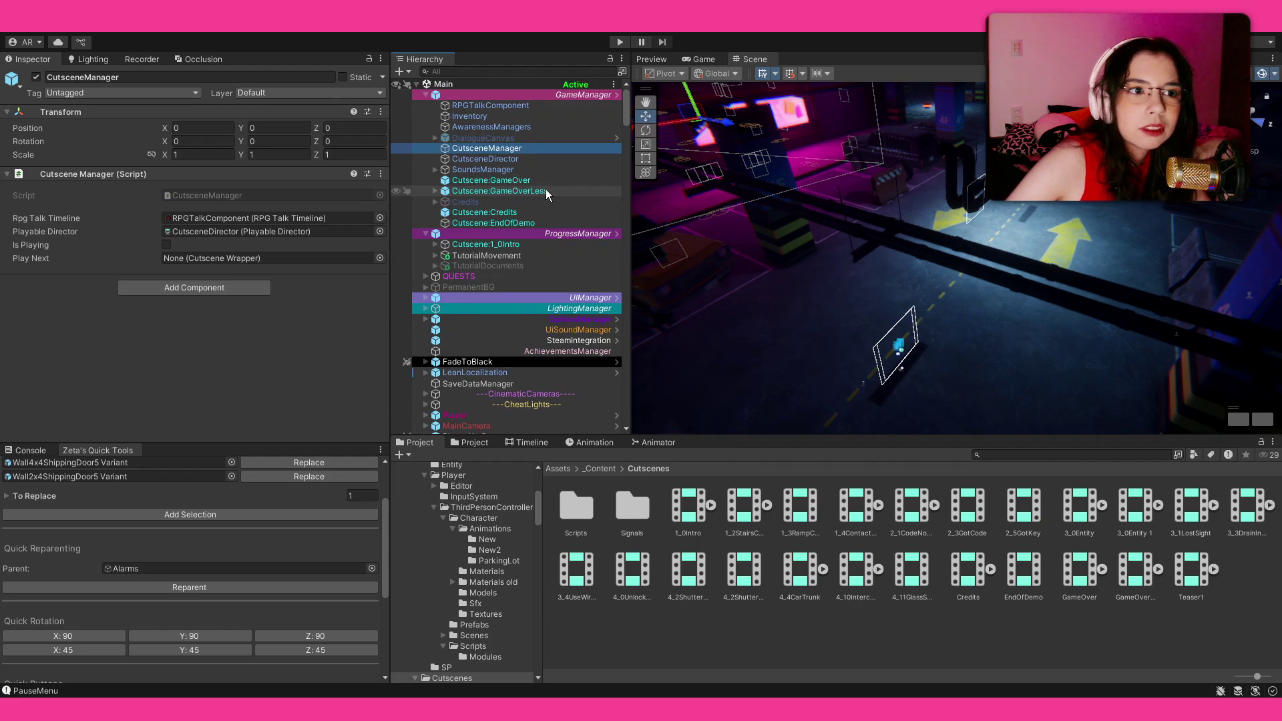
scroll(551, 157, "down", 7)
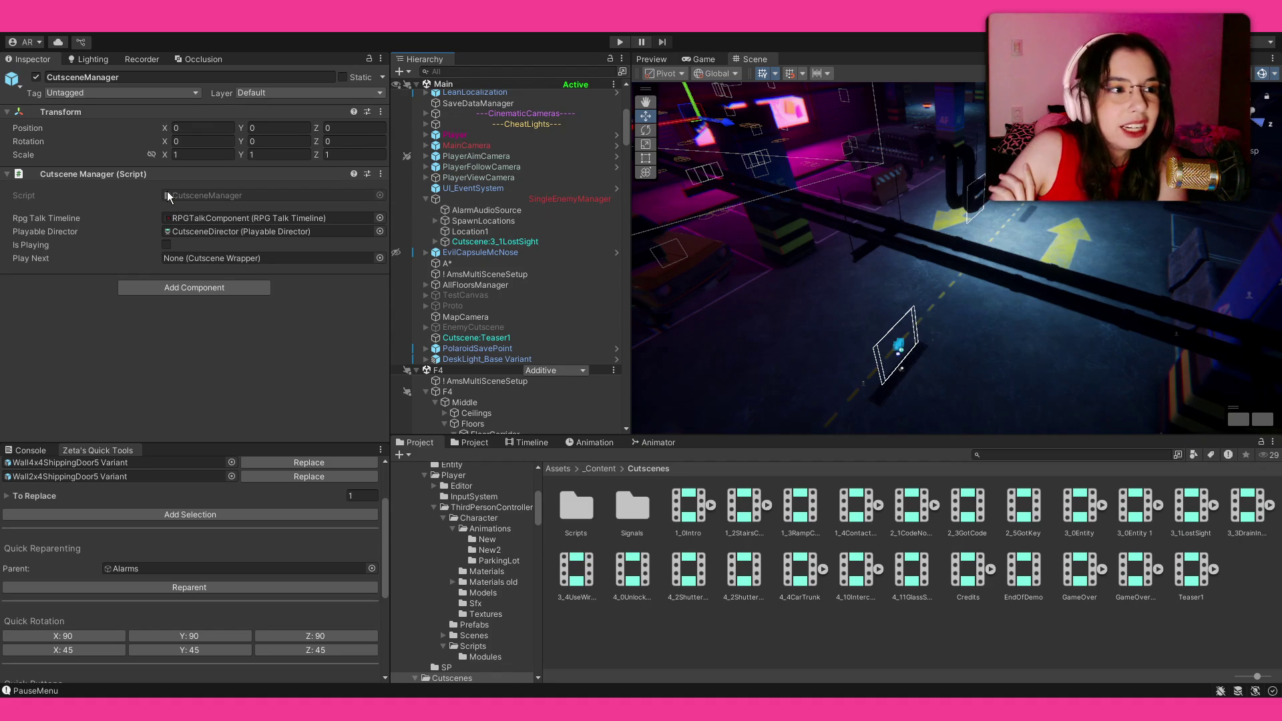
left_click(198, 232)
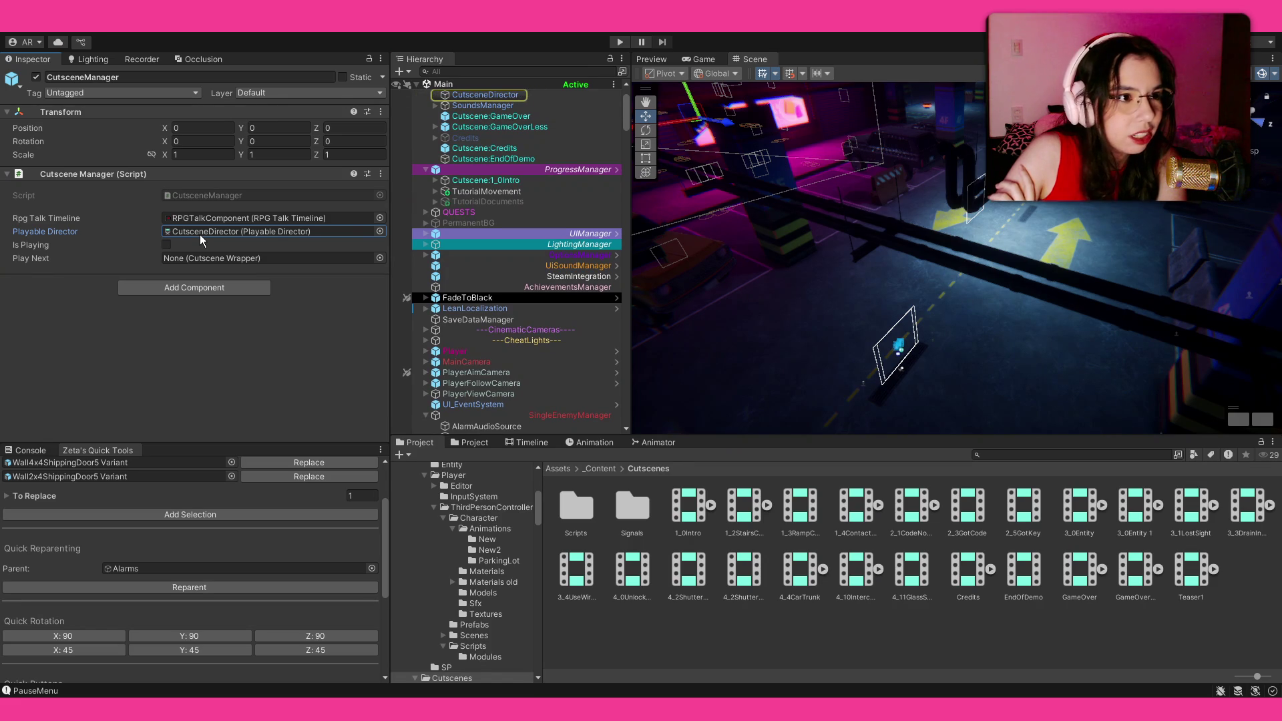
scroll(519, 203, "up", 3)
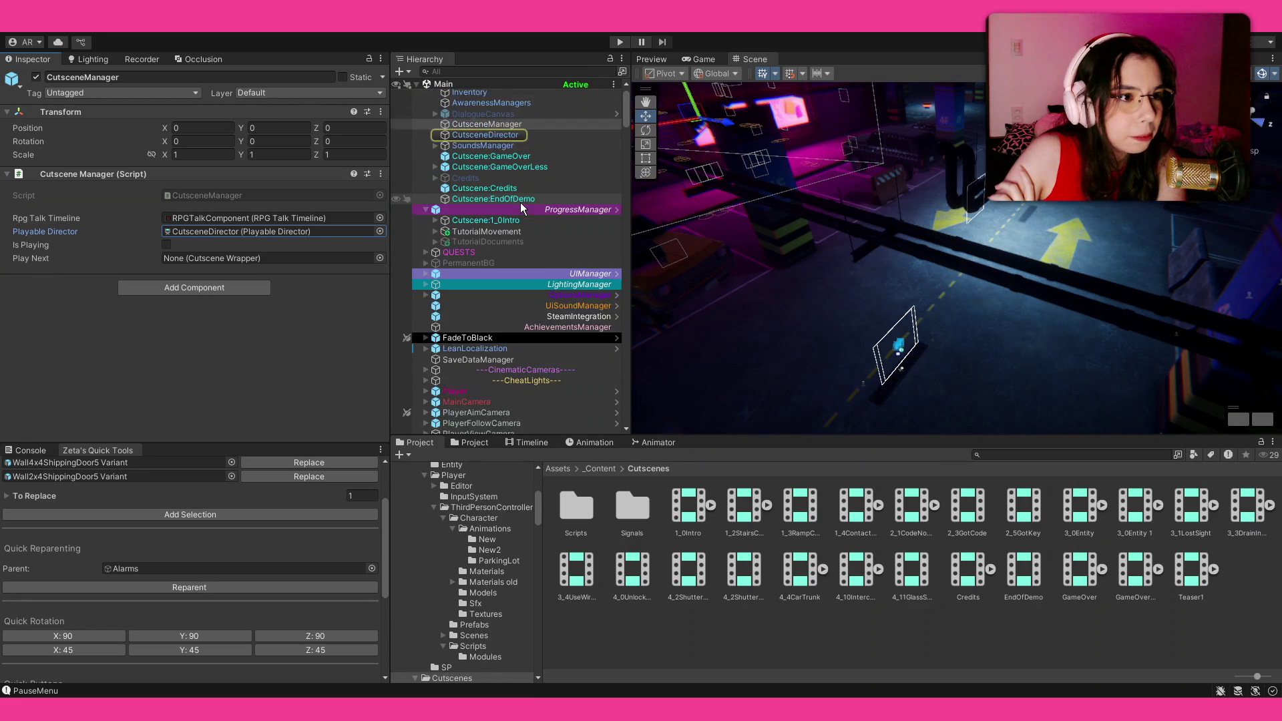
left_click(501, 161)
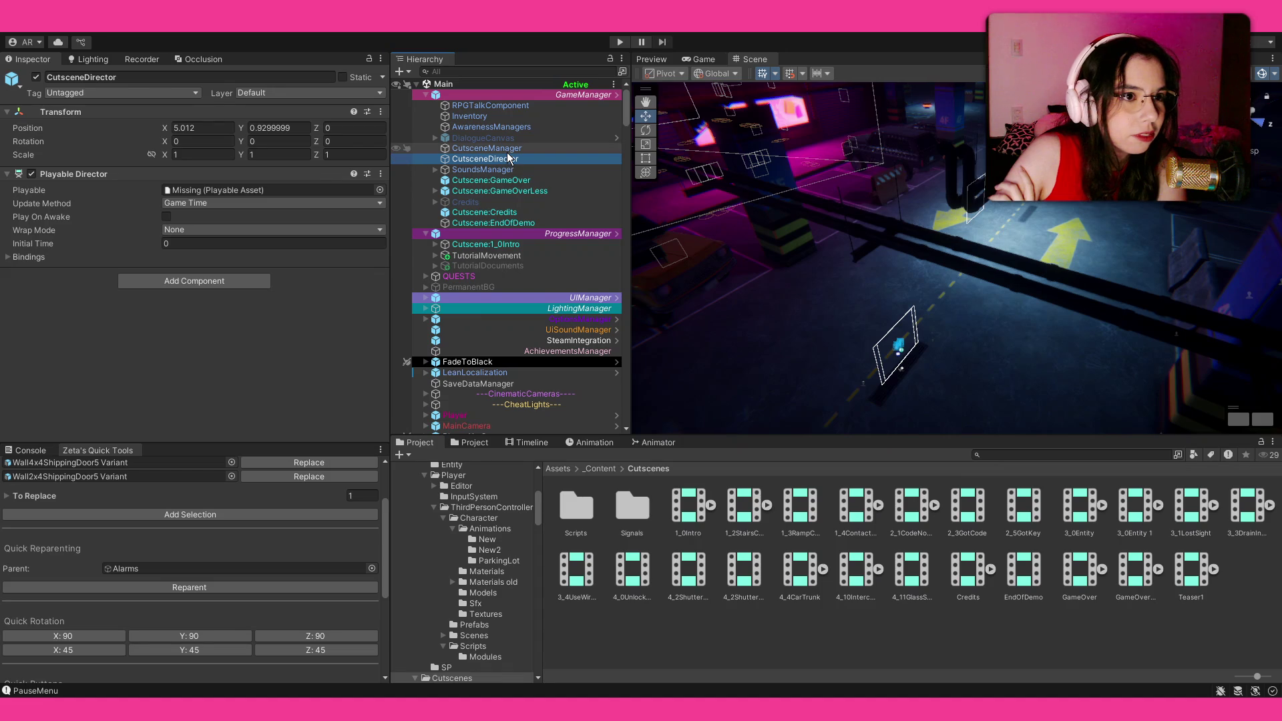
scroll(497, 305, "down", 3)
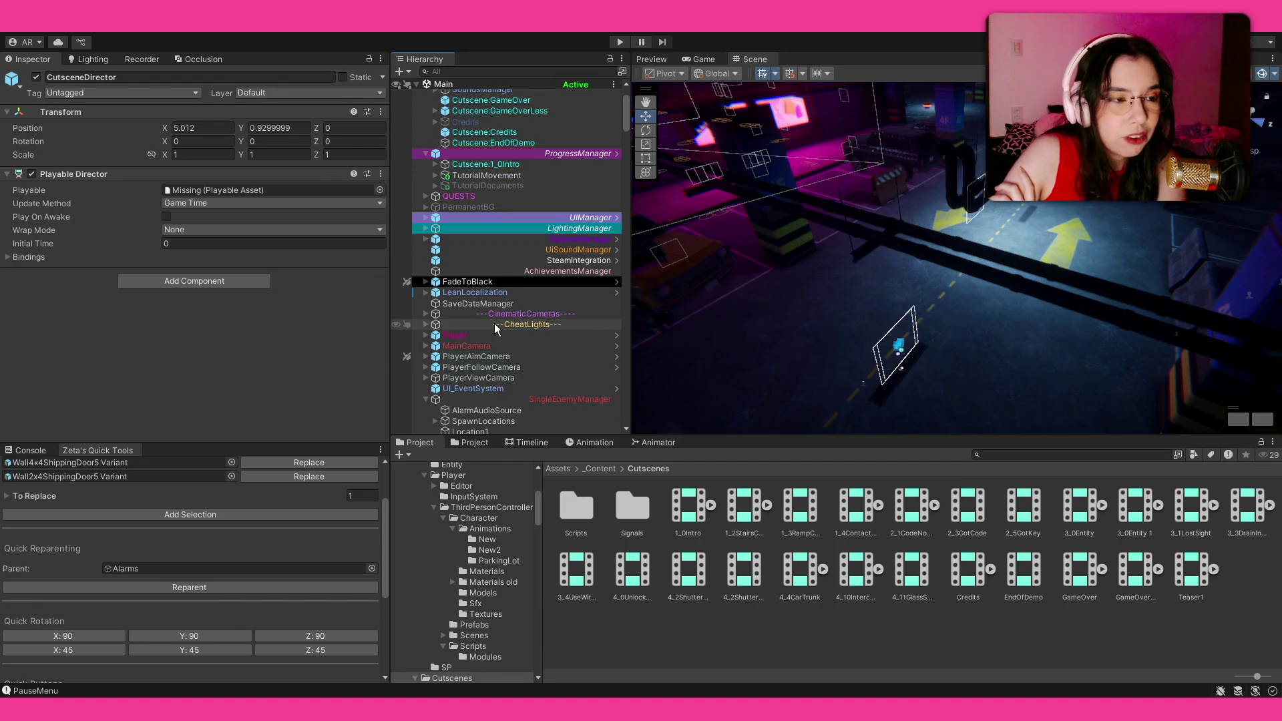
scroll(498, 321, "up", 2)
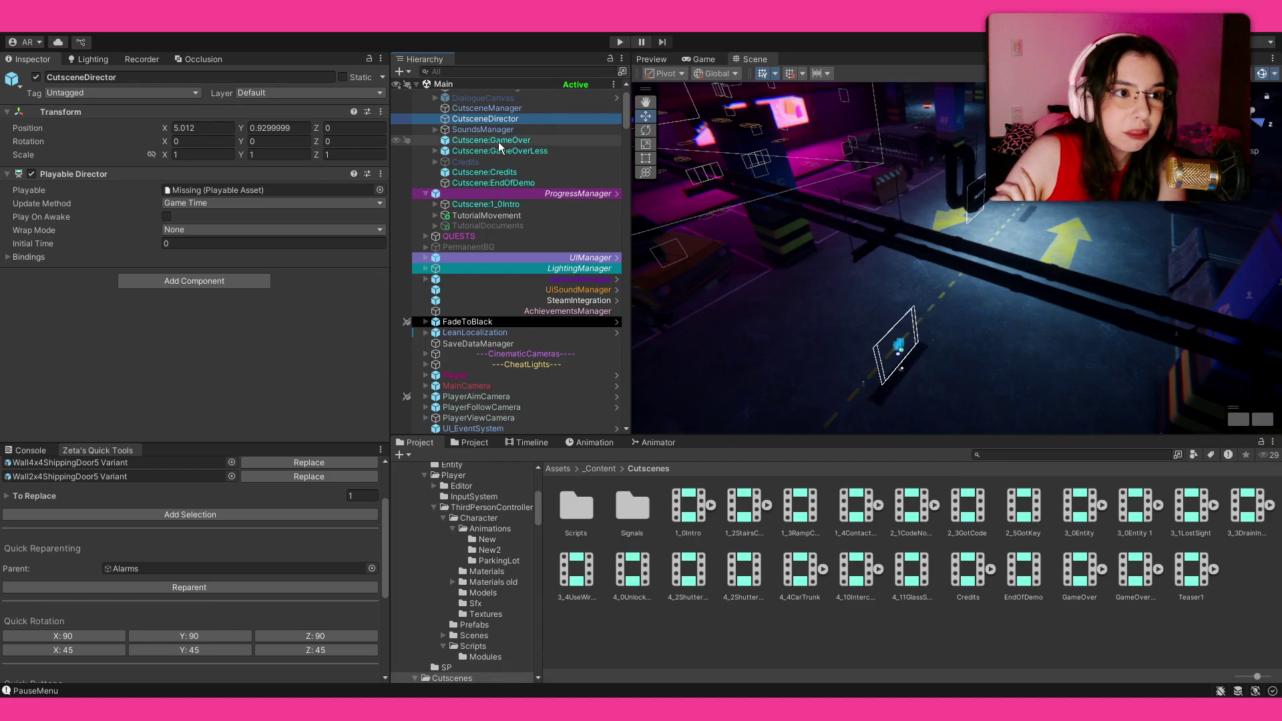
scroll(495, 154, "down", 7)
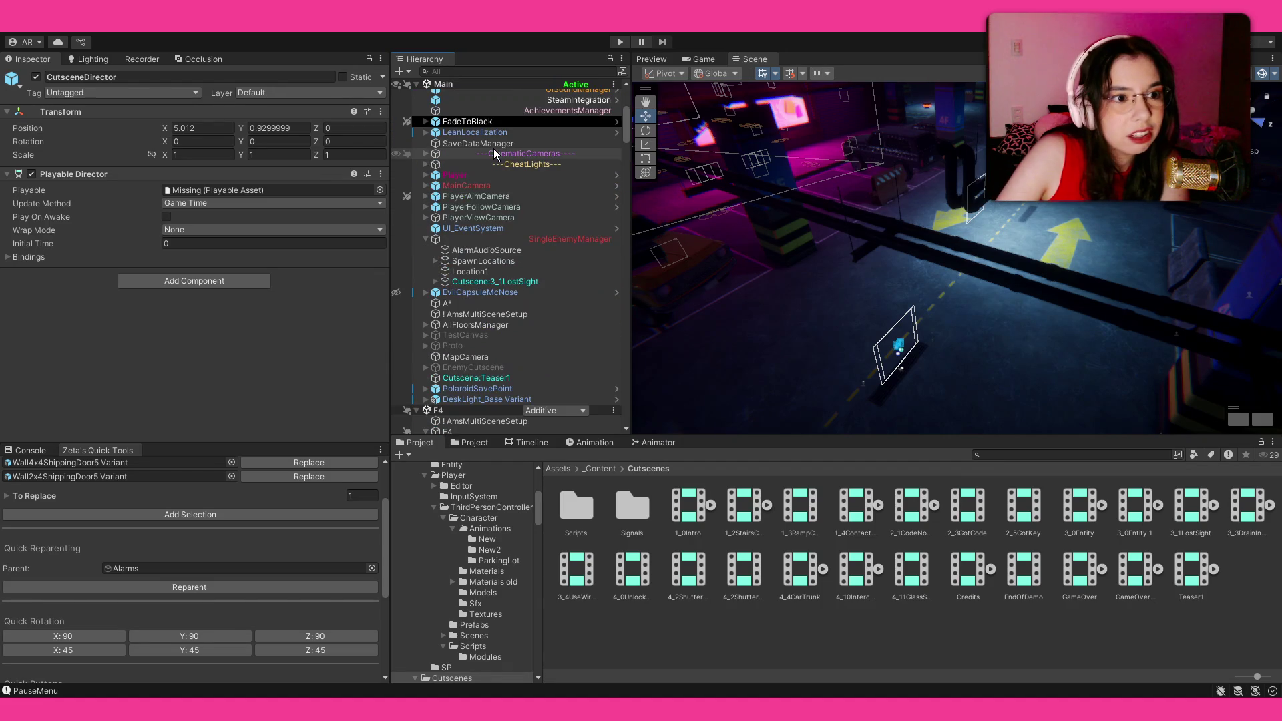
Select Cutscene:3_1LostSight, ping its 3_1LostSight timeline asset, and show its tracks in Timeline.
left_click(495, 281)
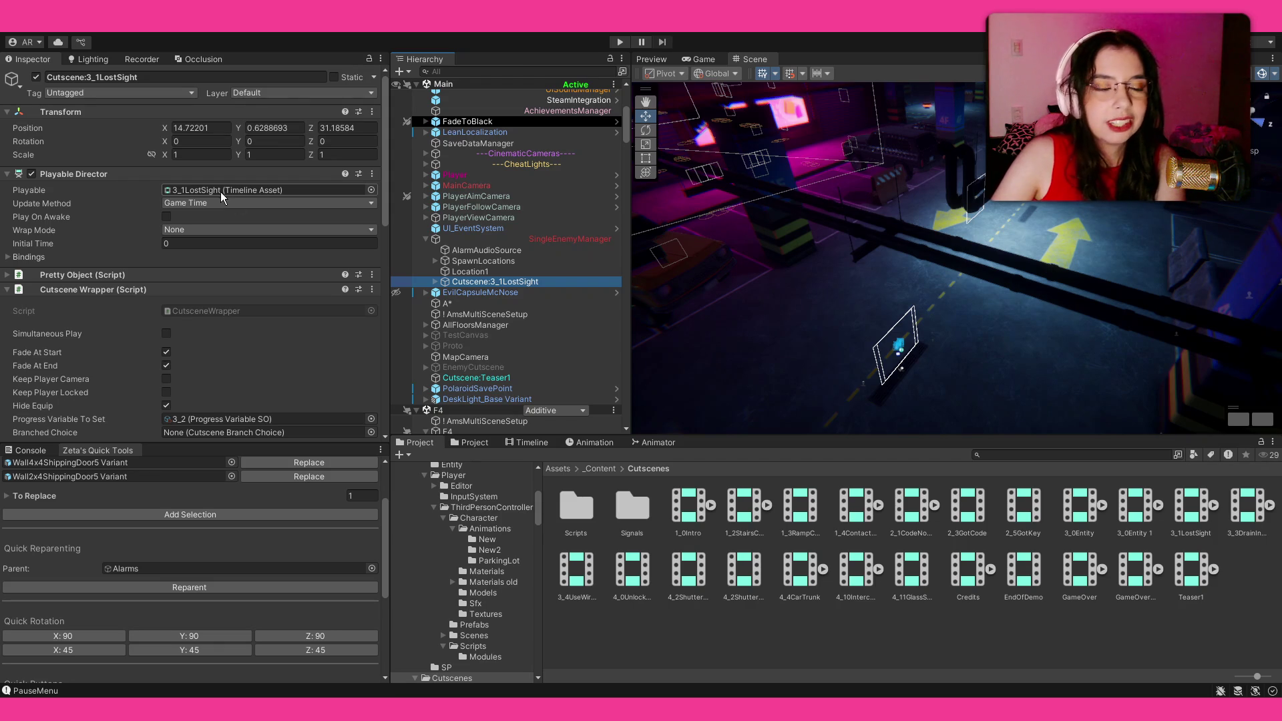
left_click(270, 187)
left_click(517, 284)
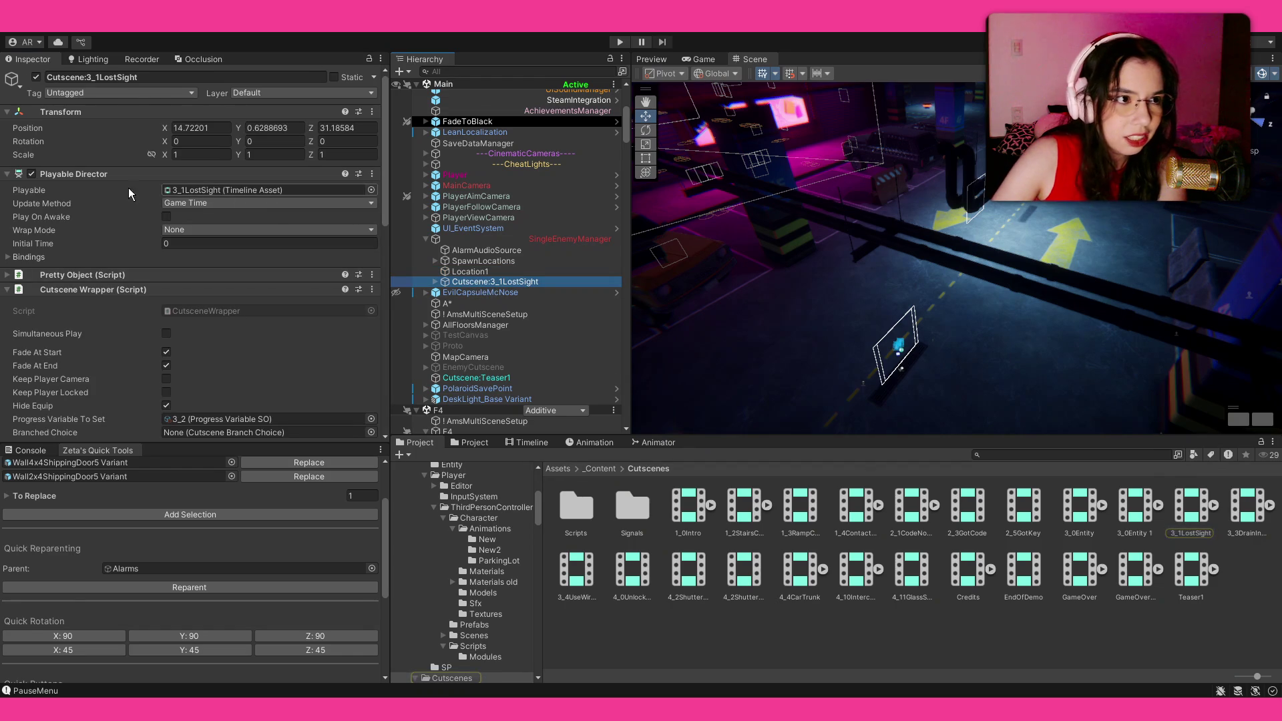
left_click(527, 444)
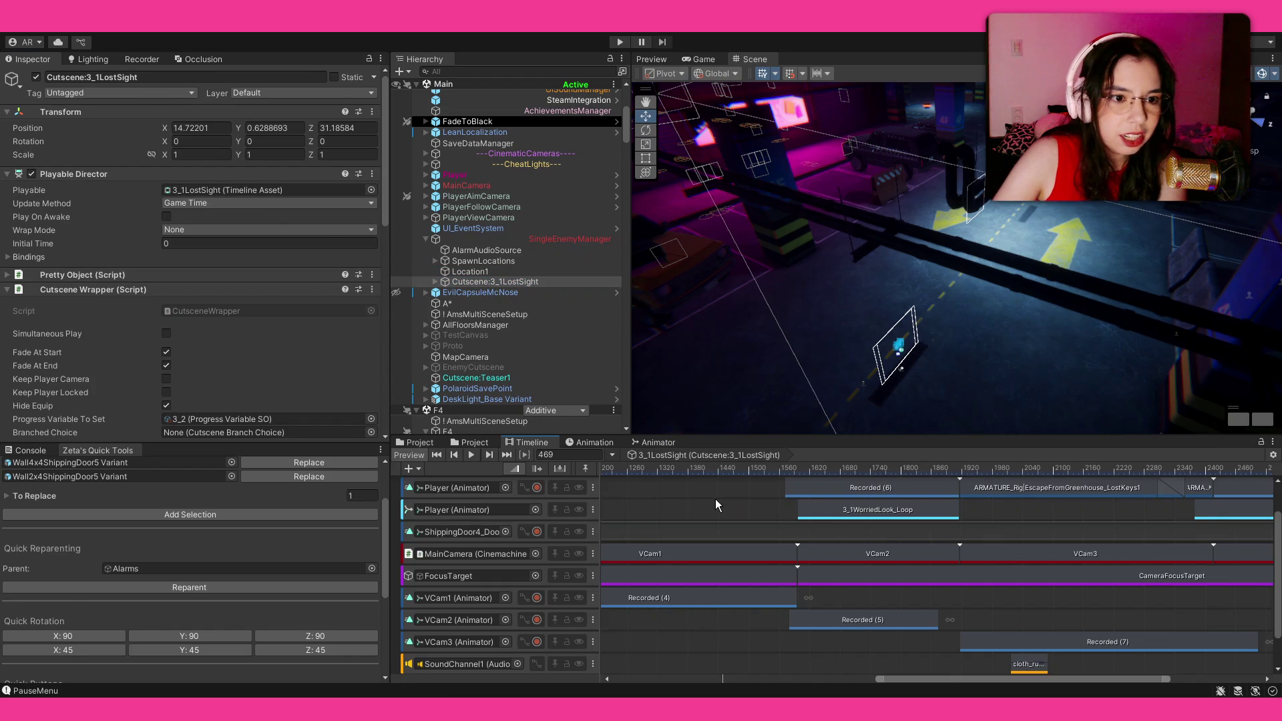
Switch to the Game view and select the 3_1LostSight asset to show its 60 fps, 49.05 s settings.
scroll(778, 516, "down", 4)
left_click(704, 59)
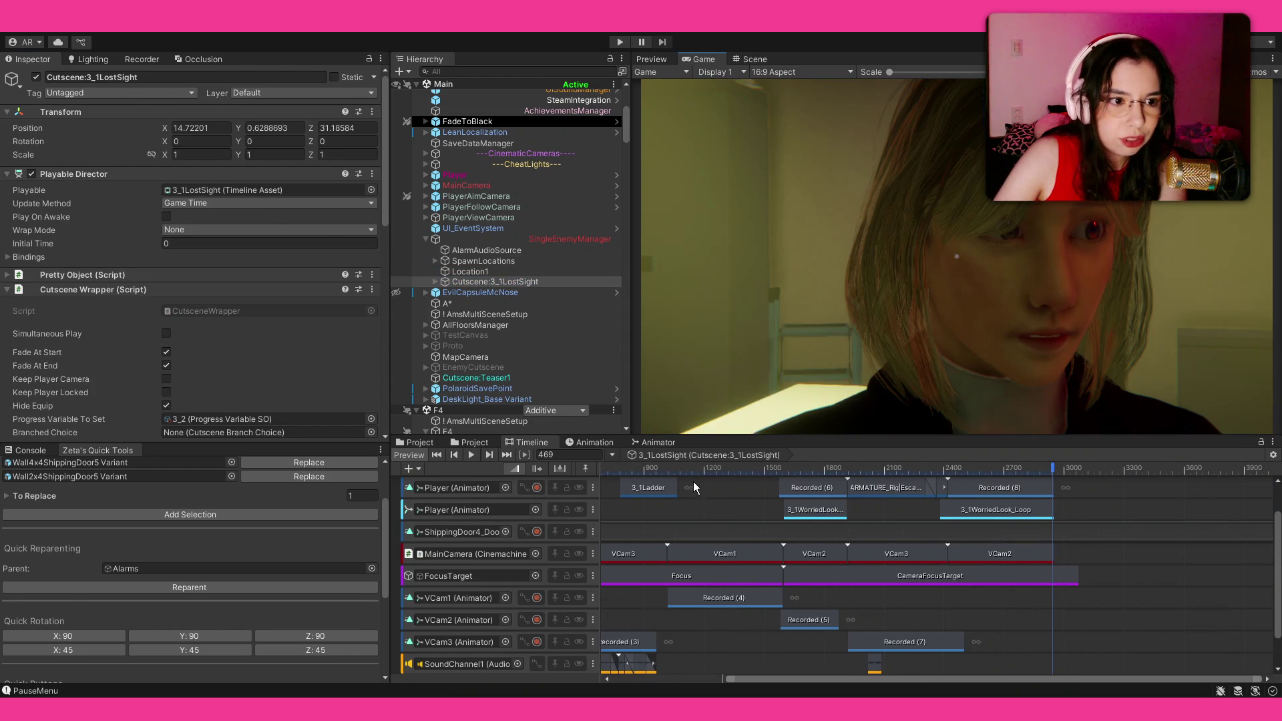
scroll(480, 543, "up", 3)
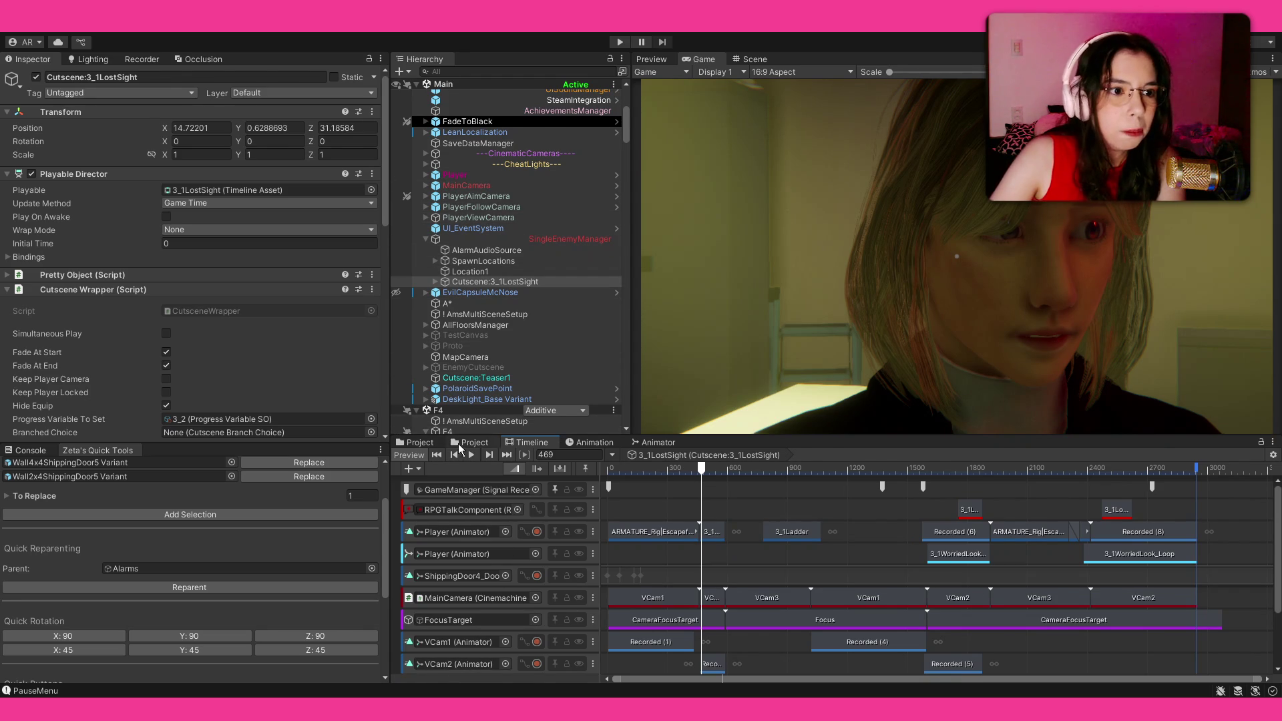
left_click(439, 443)
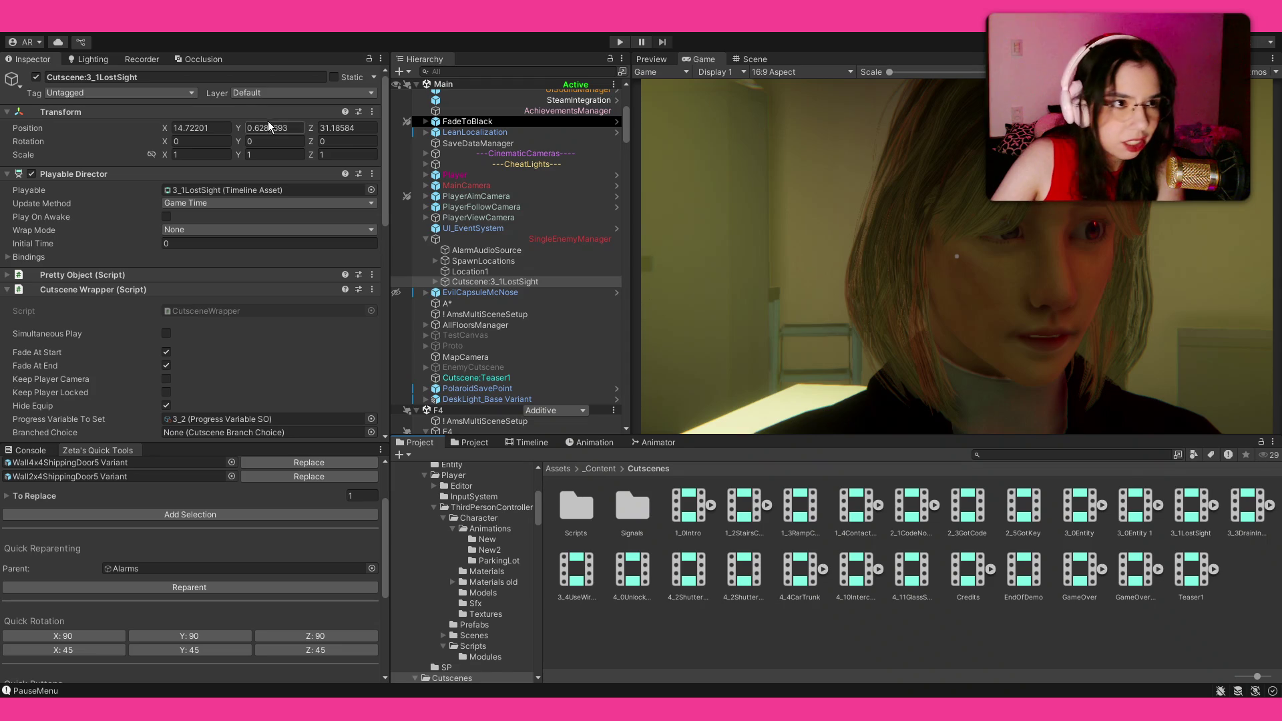
left_click(1186, 514)
left_click(520, 443)
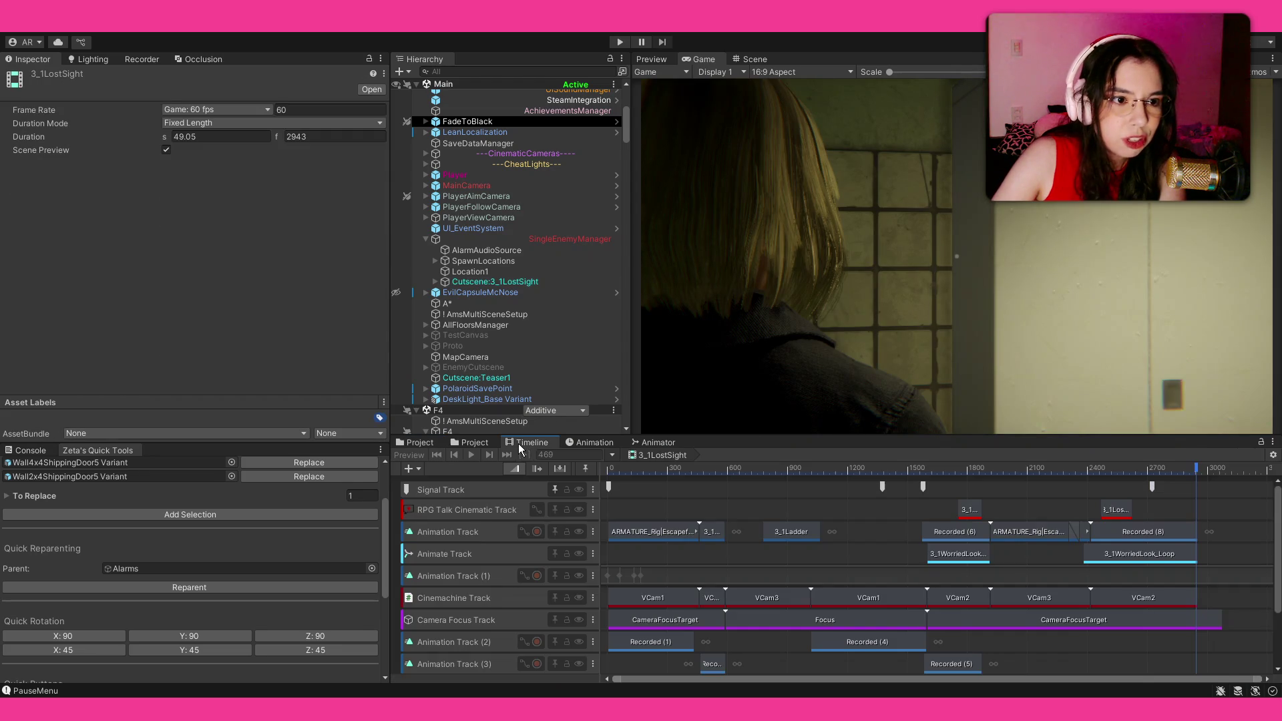
Reselect Cutscene:3_1LostSight so Timeline binds its tracks and its fade and 3_2 wrapper settings show.
scroll(668, 521, "down", 1)
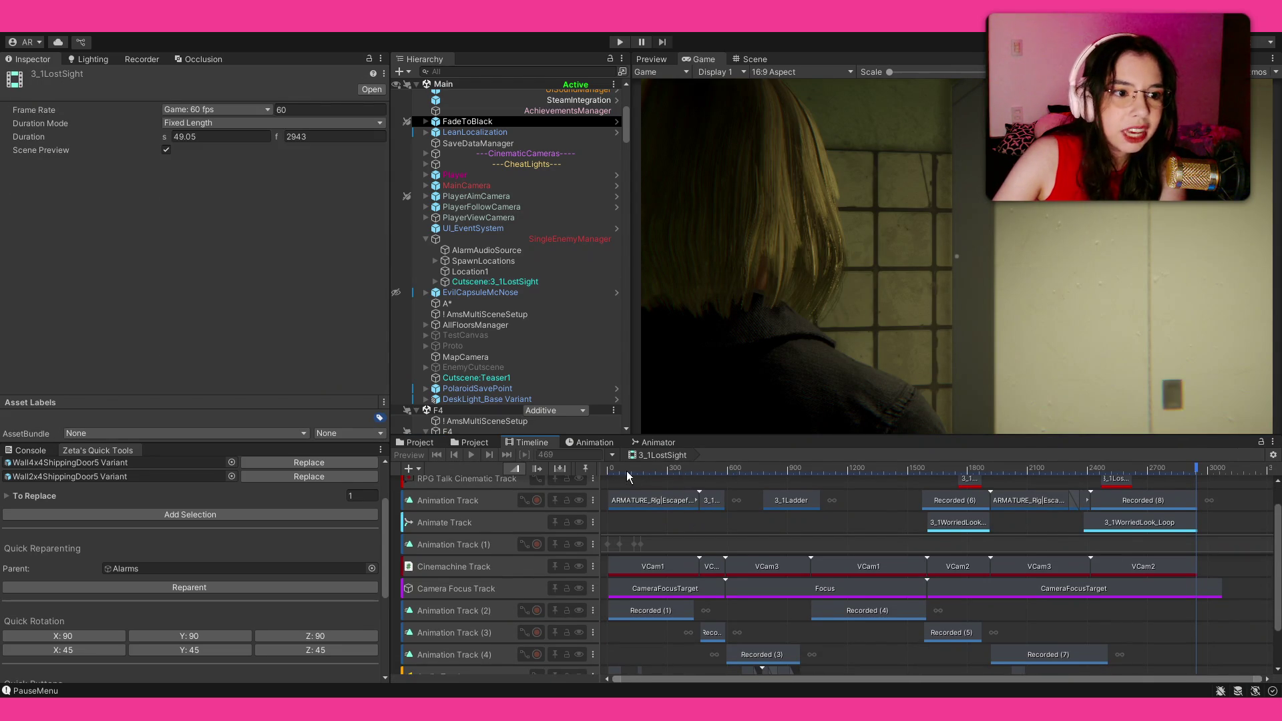
scroll(452, 534, "up", 1)
scroll(458, 601, "down", 3)
scroll(460, 644, "up", 3)
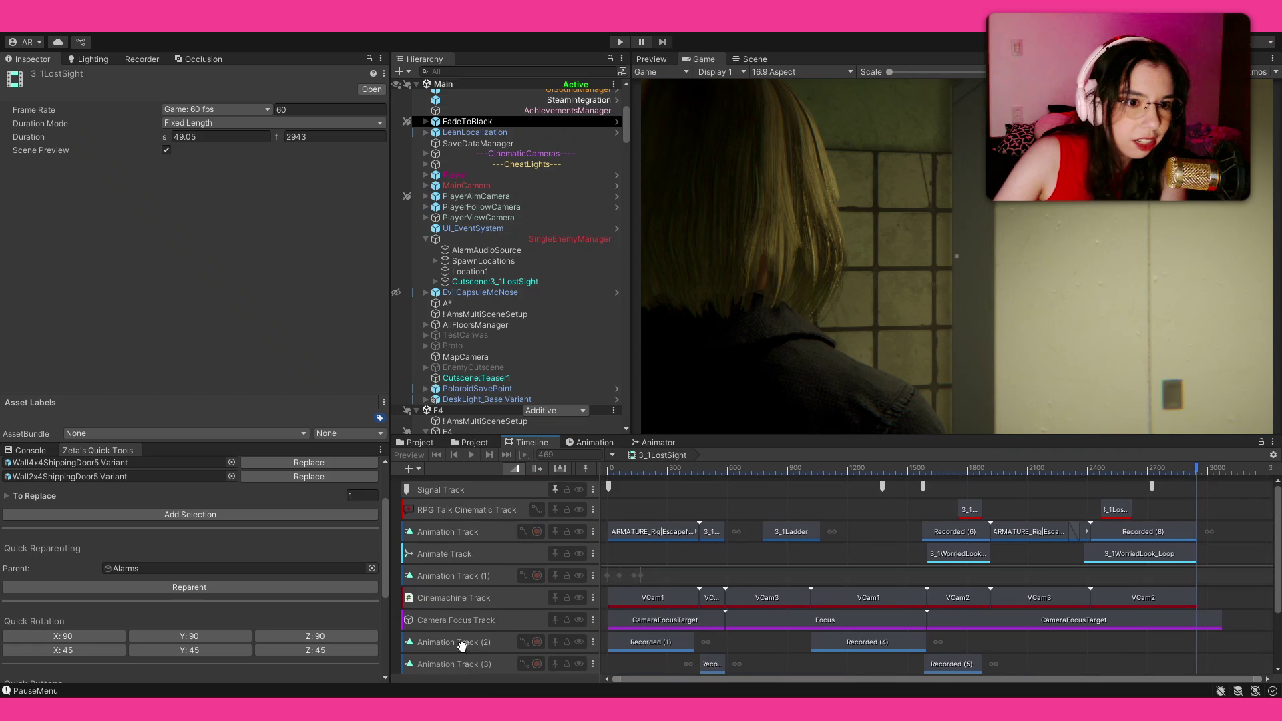
left_click(513, 283)
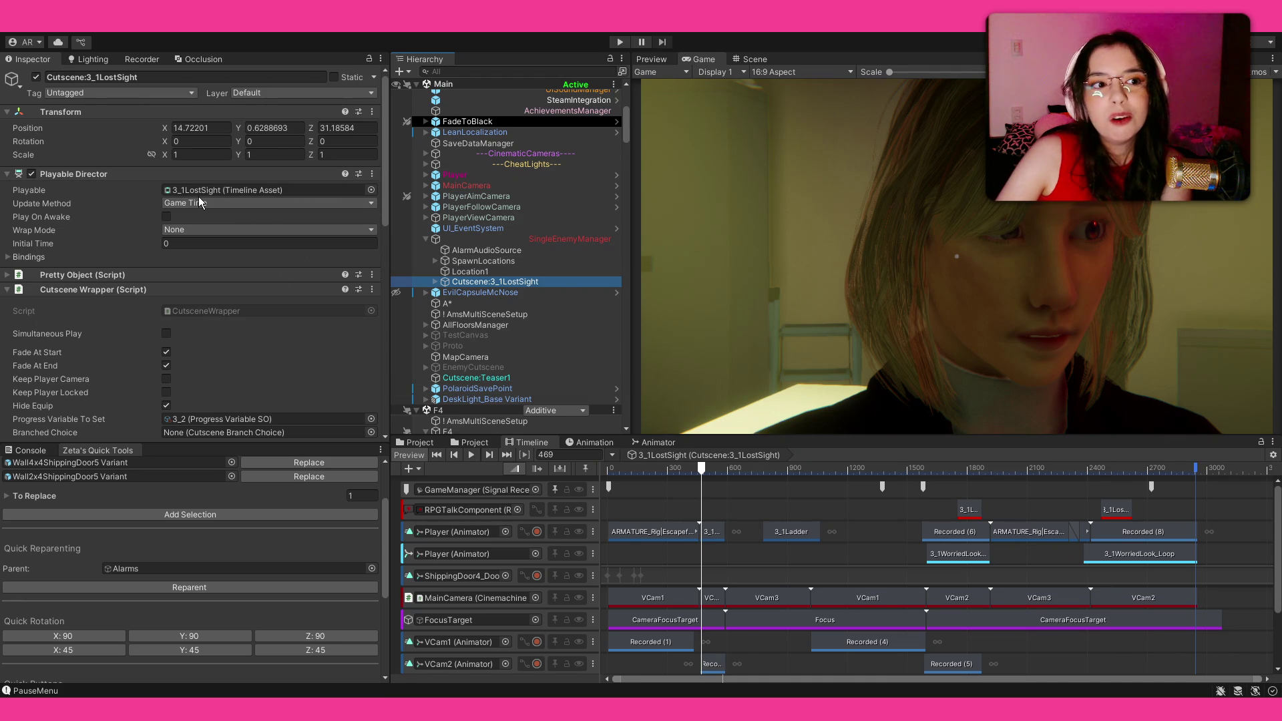
scroll(95, 303, "down", 3)
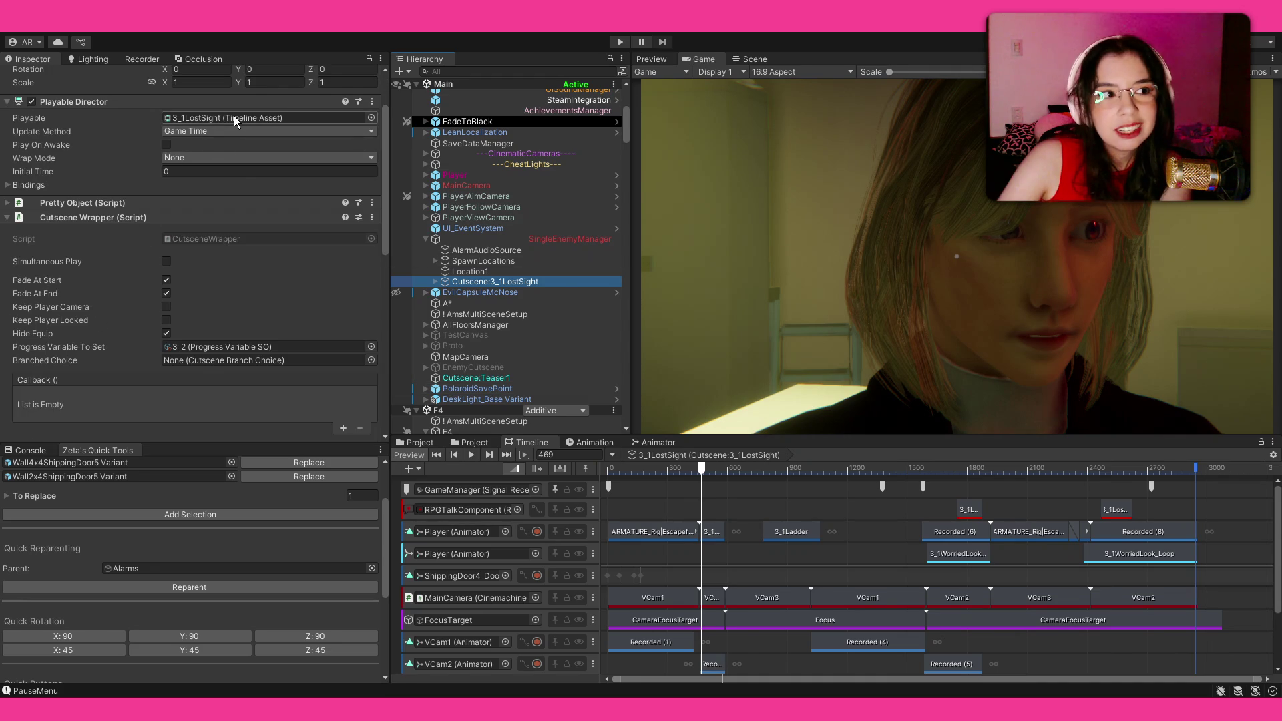
scroll(193, 235, "up", 3)
scroll(566, 250, "up", 8)
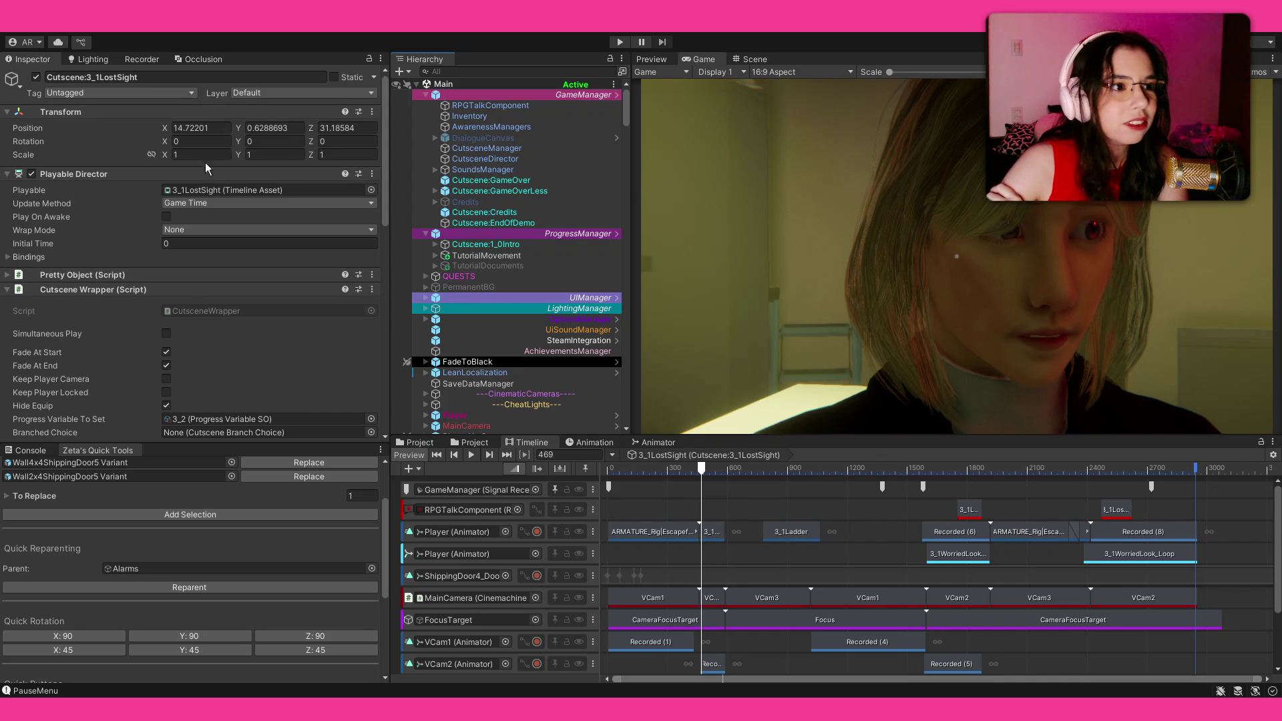
scroll(86, 287, "down", 4)
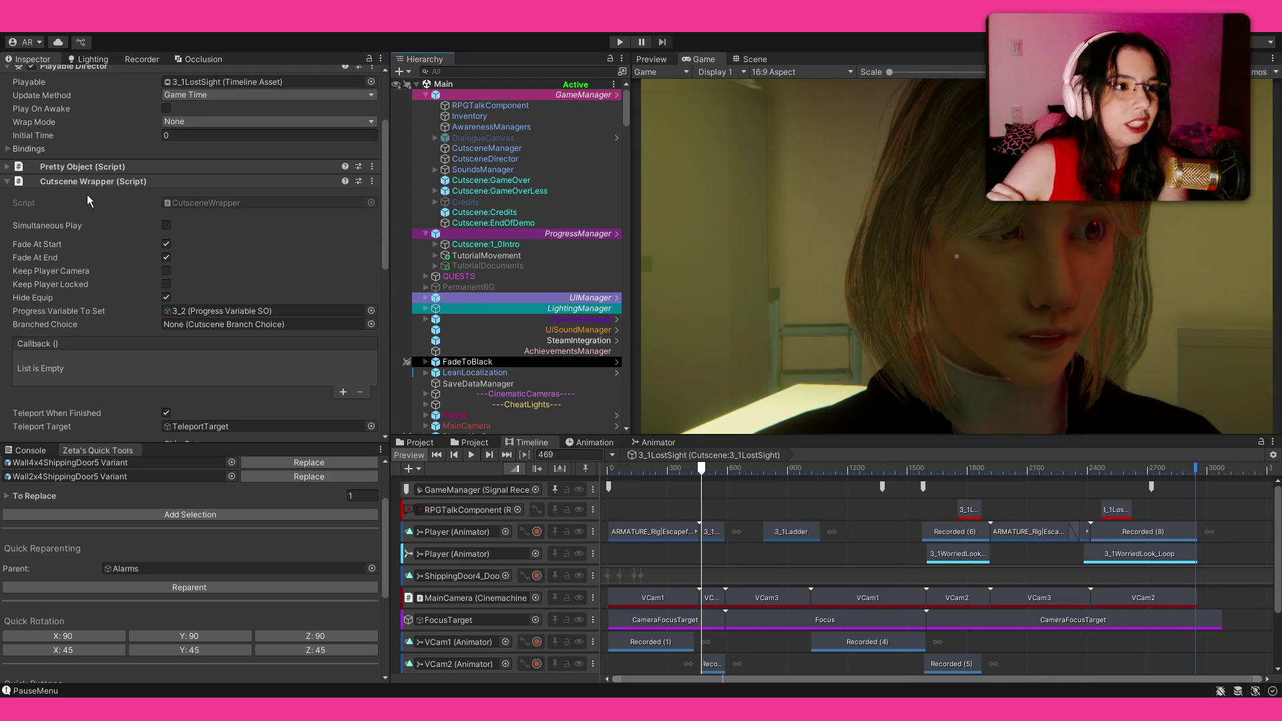
scroll(100, 234, "up", 4)
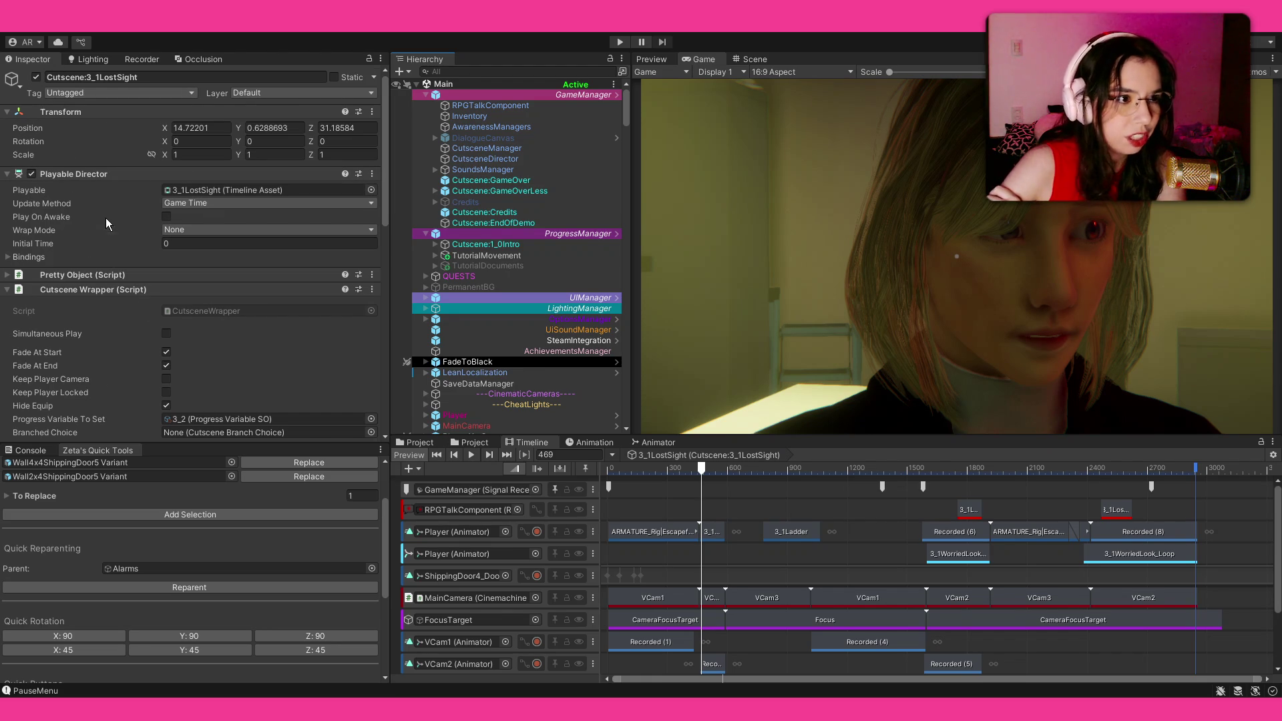
scroll(109, 224, "down", 5)
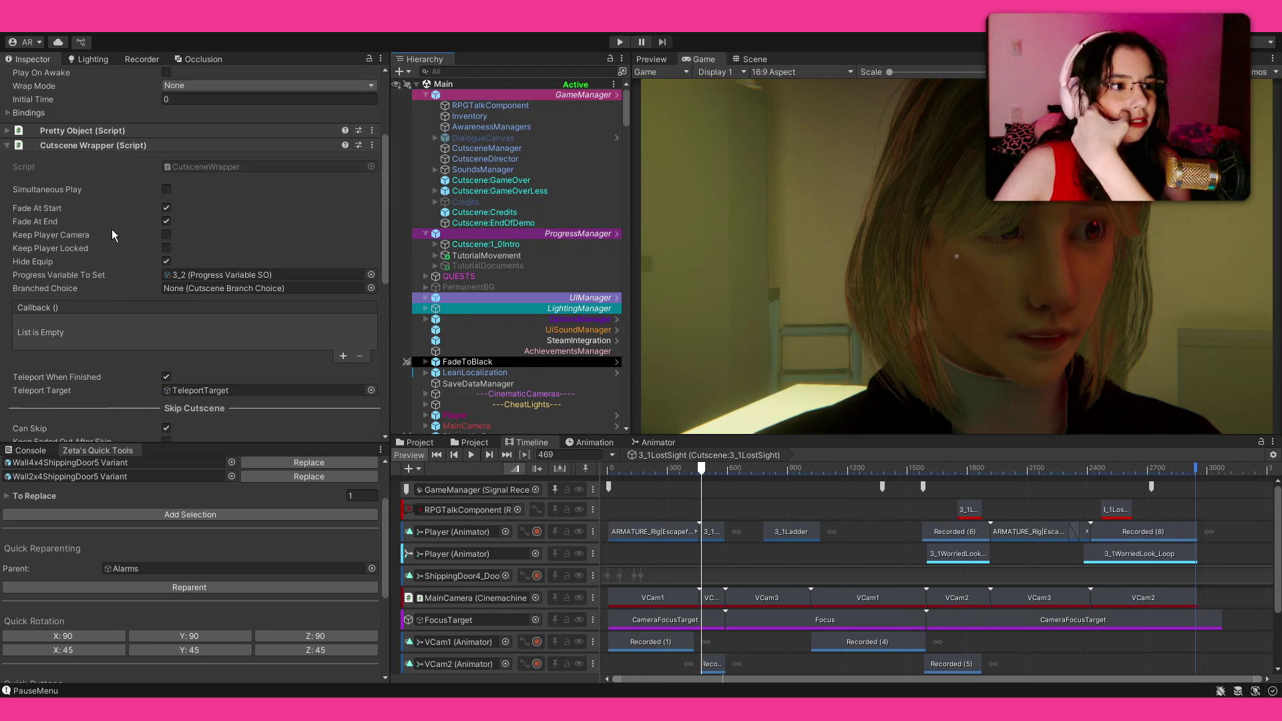
scroll(227, 343, "down", 4)
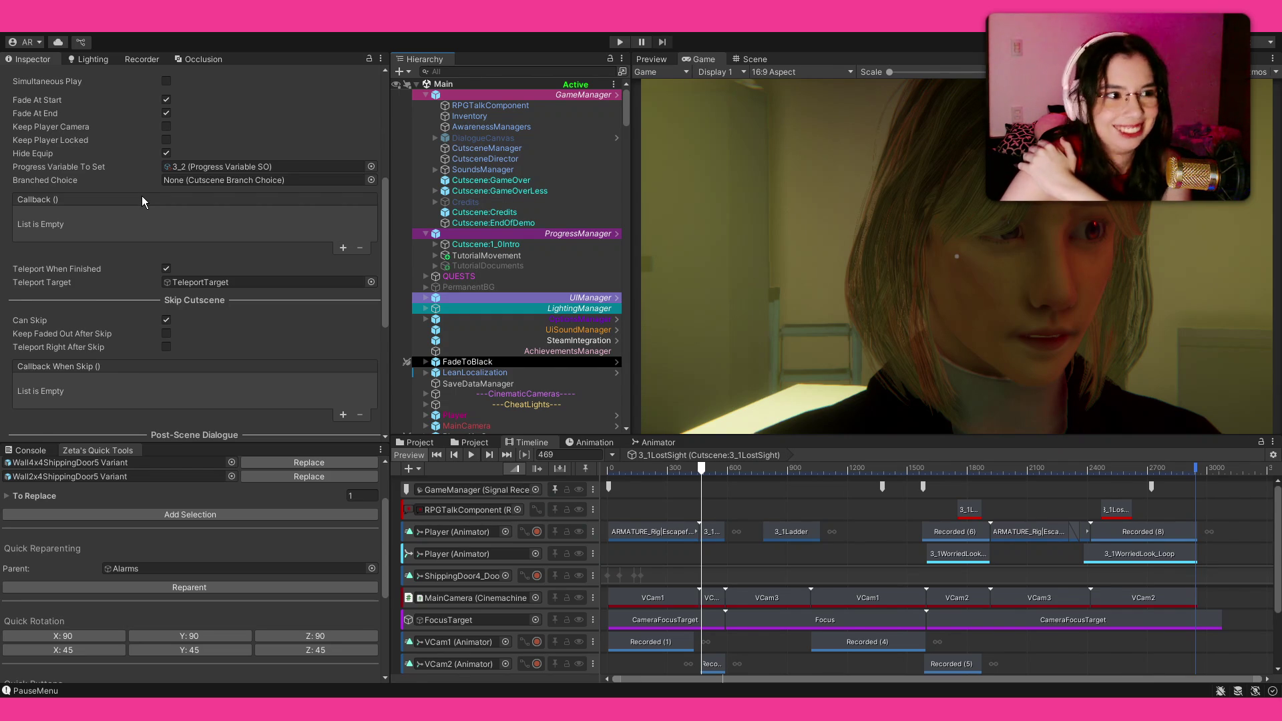
scroll(142, 197, "down", 4)
scroll(142, 199, "up", 4)
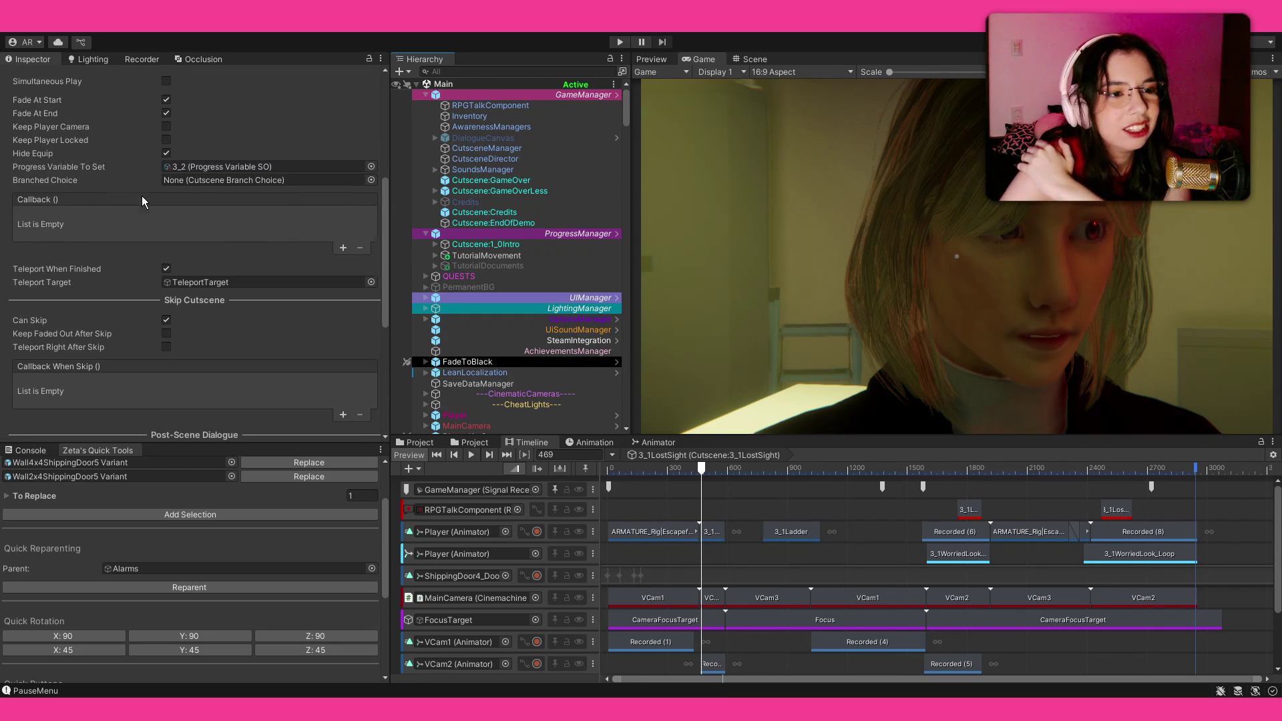
scroll(142, 199, "up", 5)
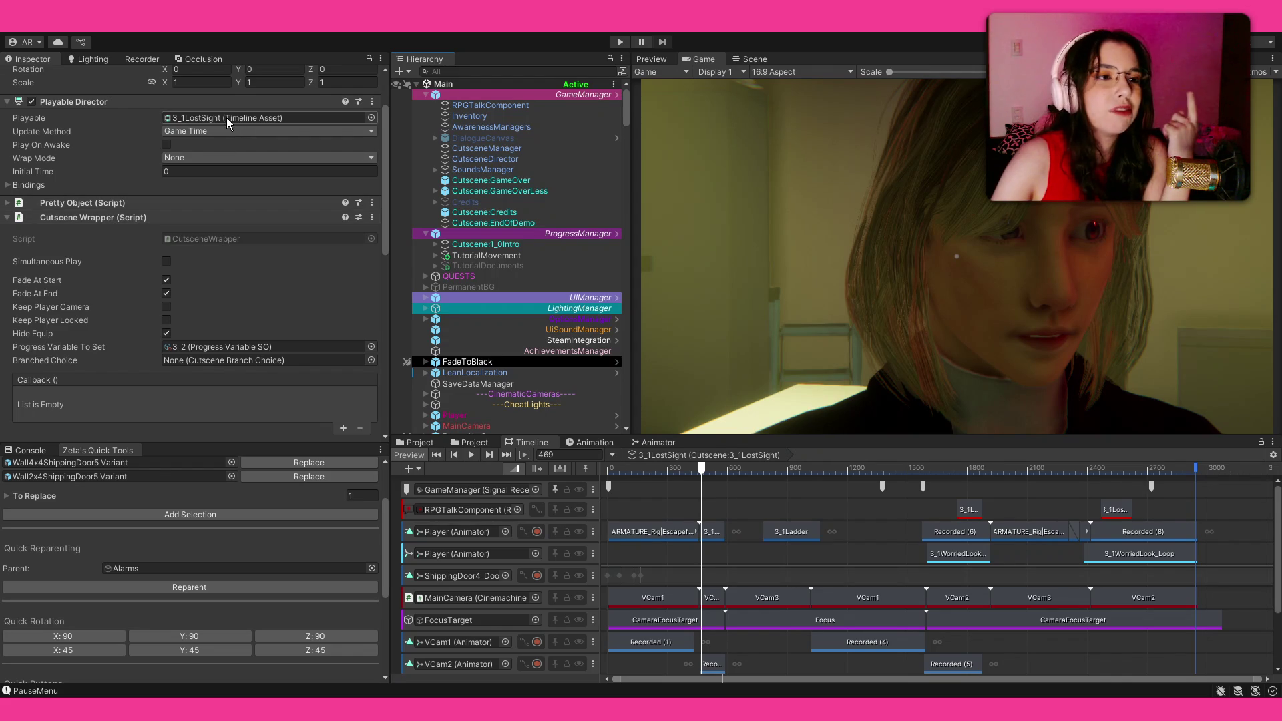
scroll(129, 285, "down", 3)
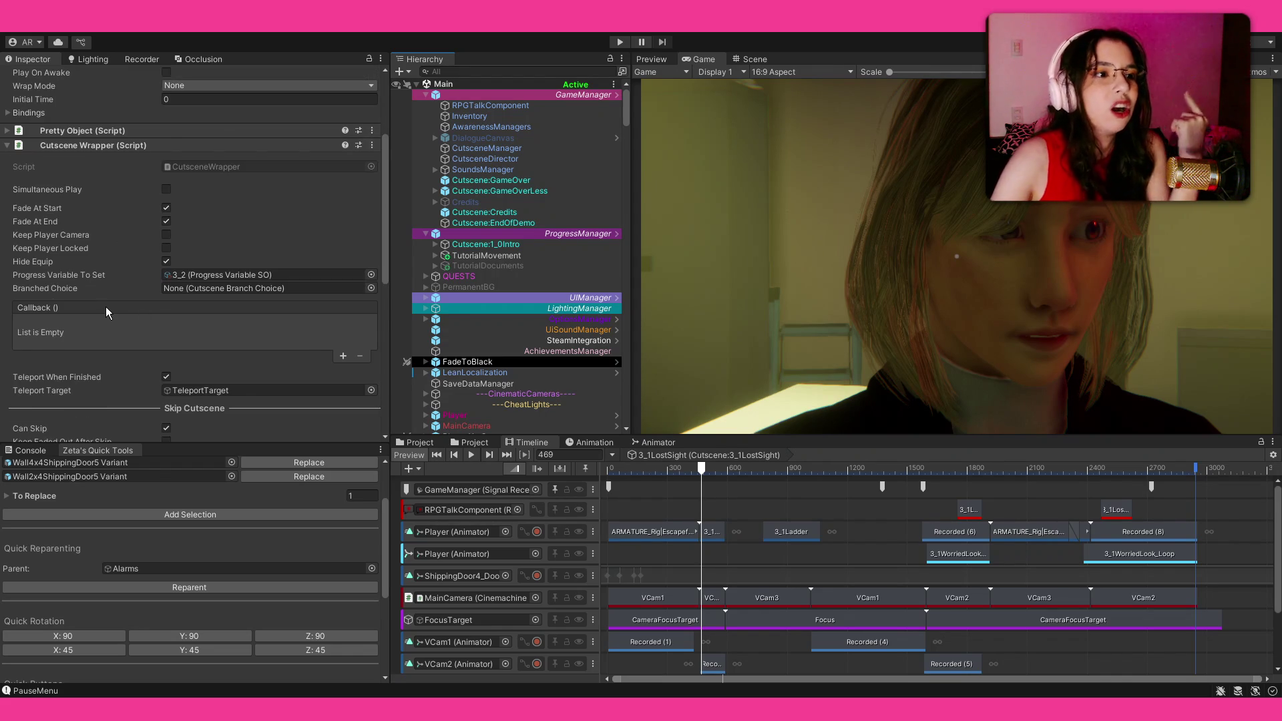
scroll(114, 287, "down", 1)
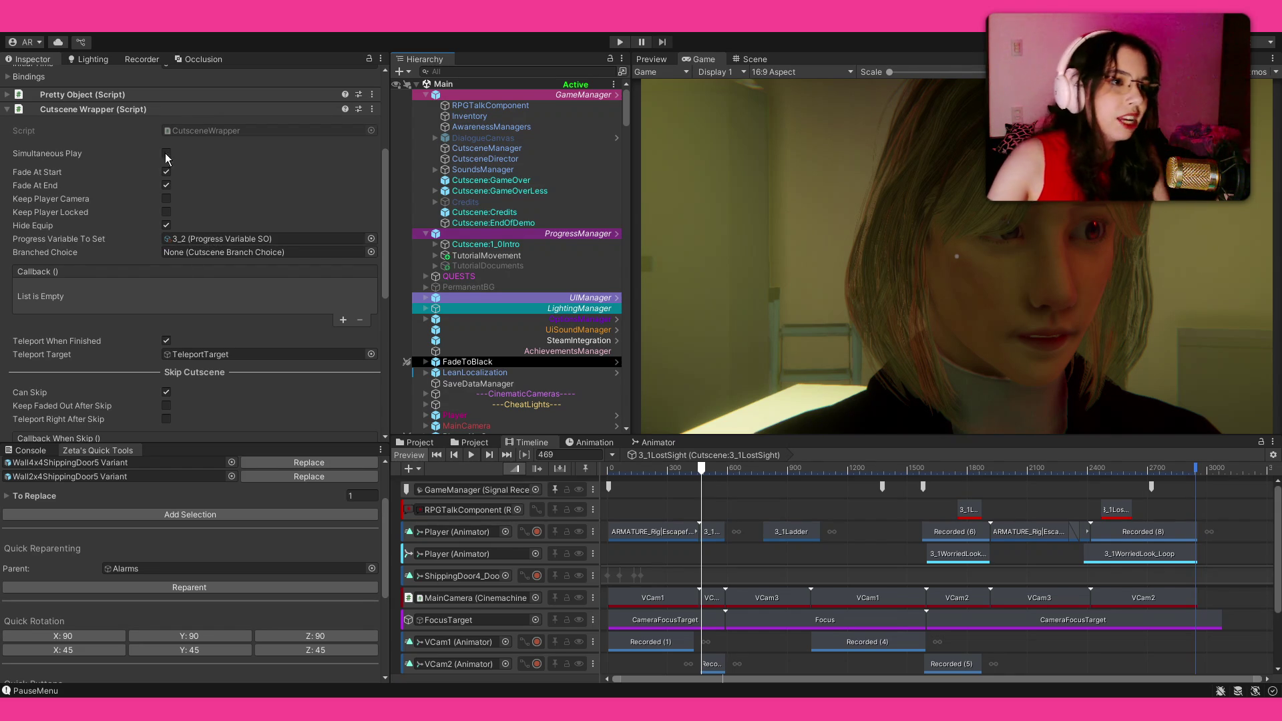
scroll(171, 304, "down", 4)
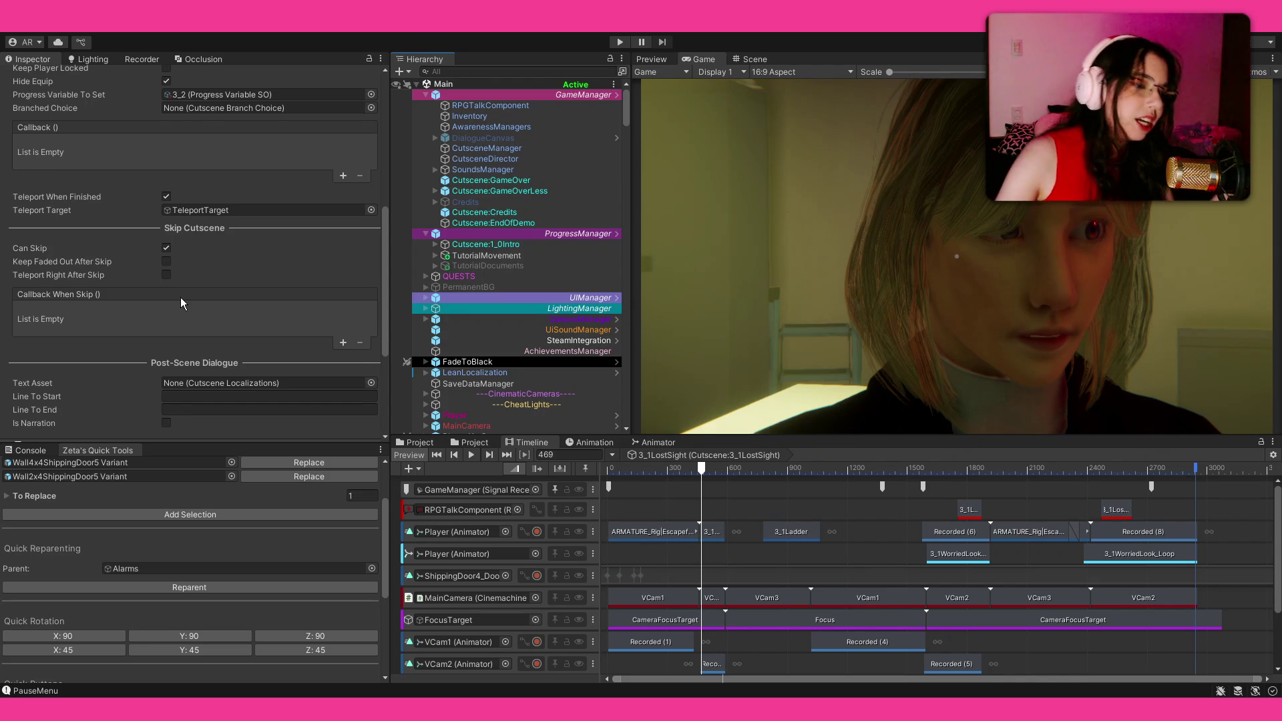
scroll(181, 297, "down", 1)
scroll(155, 282, "down", 2)
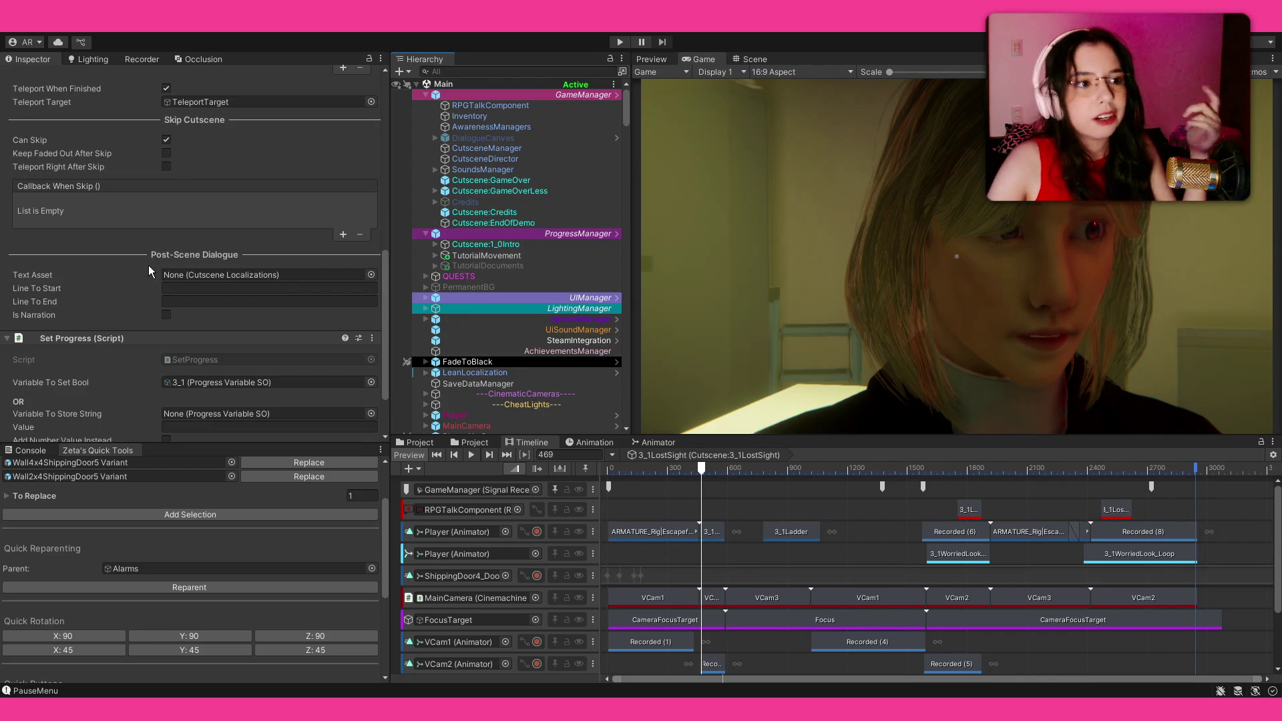
scroll(100, 251, "up", 8)
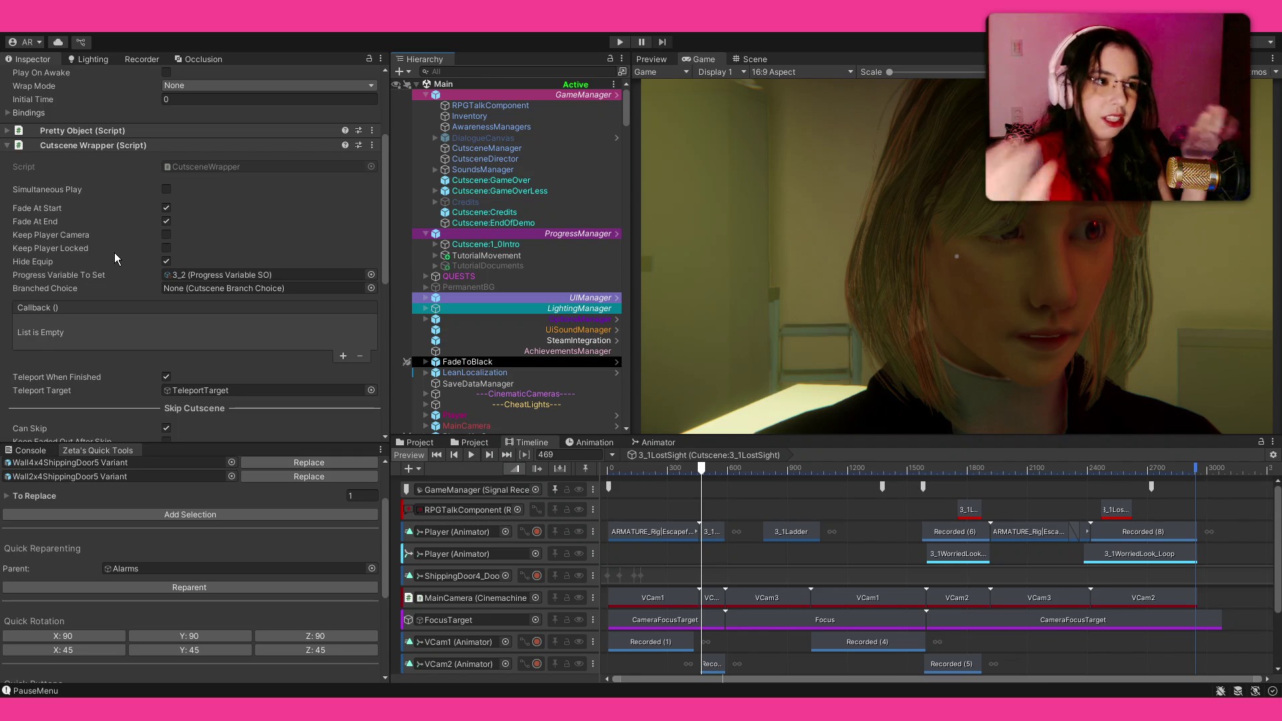
Select TutorialMovement, trial-add a Dialogue Wrapper and undo it, keeping the TutorialV2 Tutorial Wrapper.
left_click(509, 256)
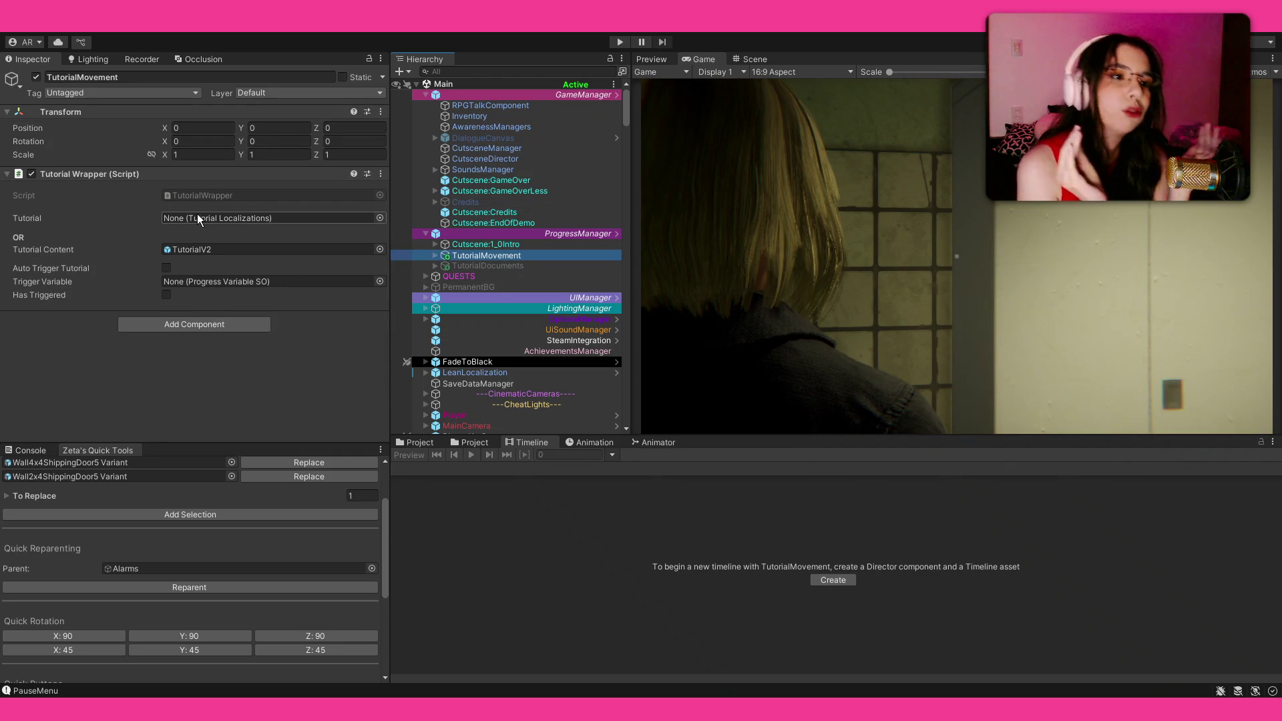
left_click(213, 321)
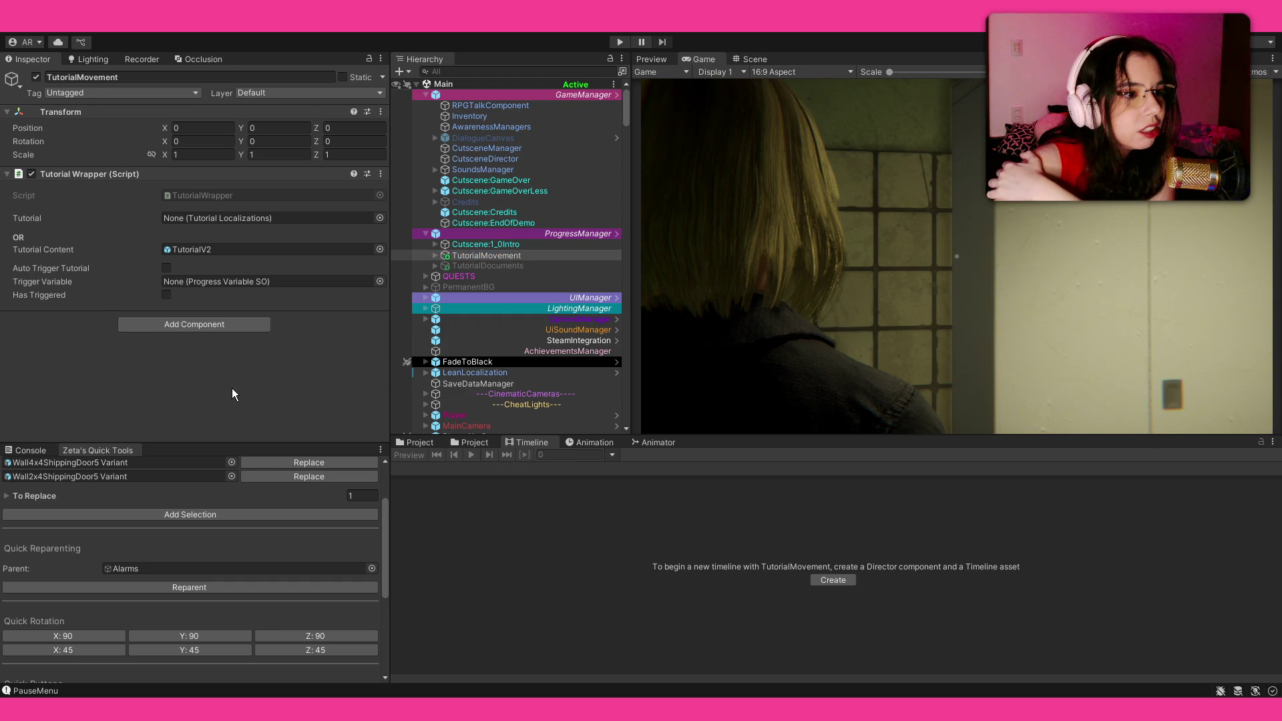
key("Return")
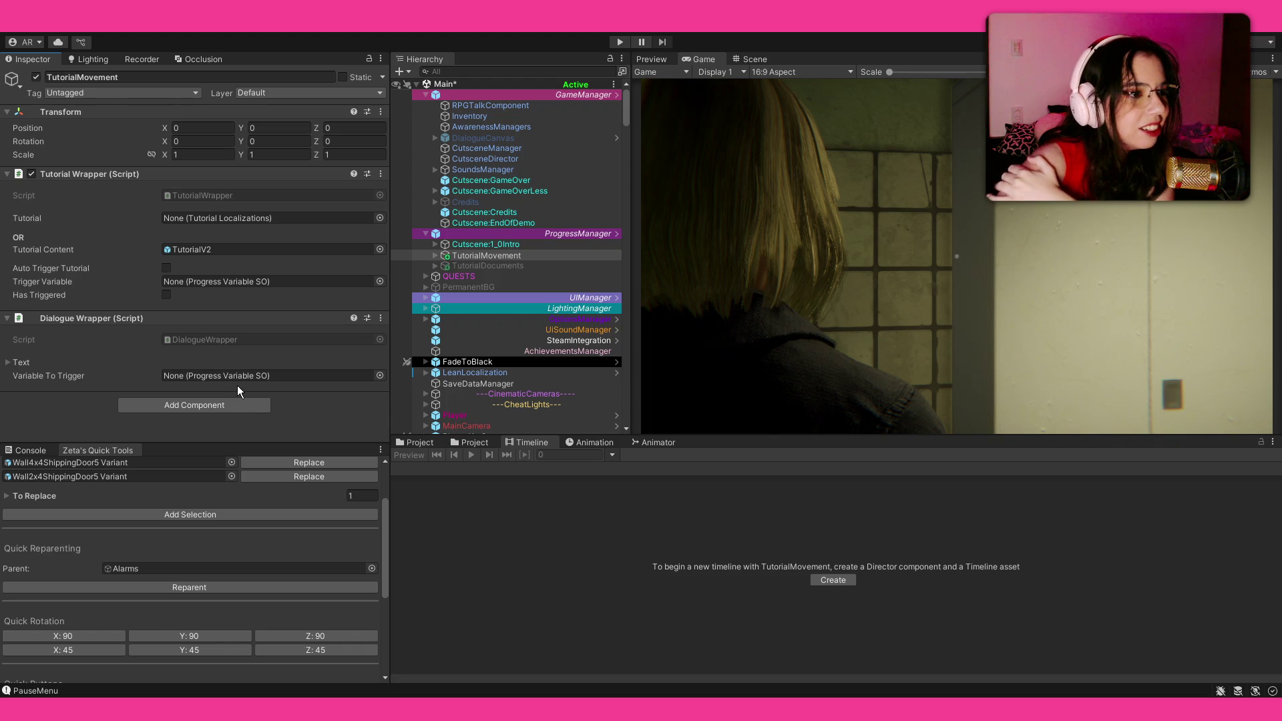
left_click(17, 364)
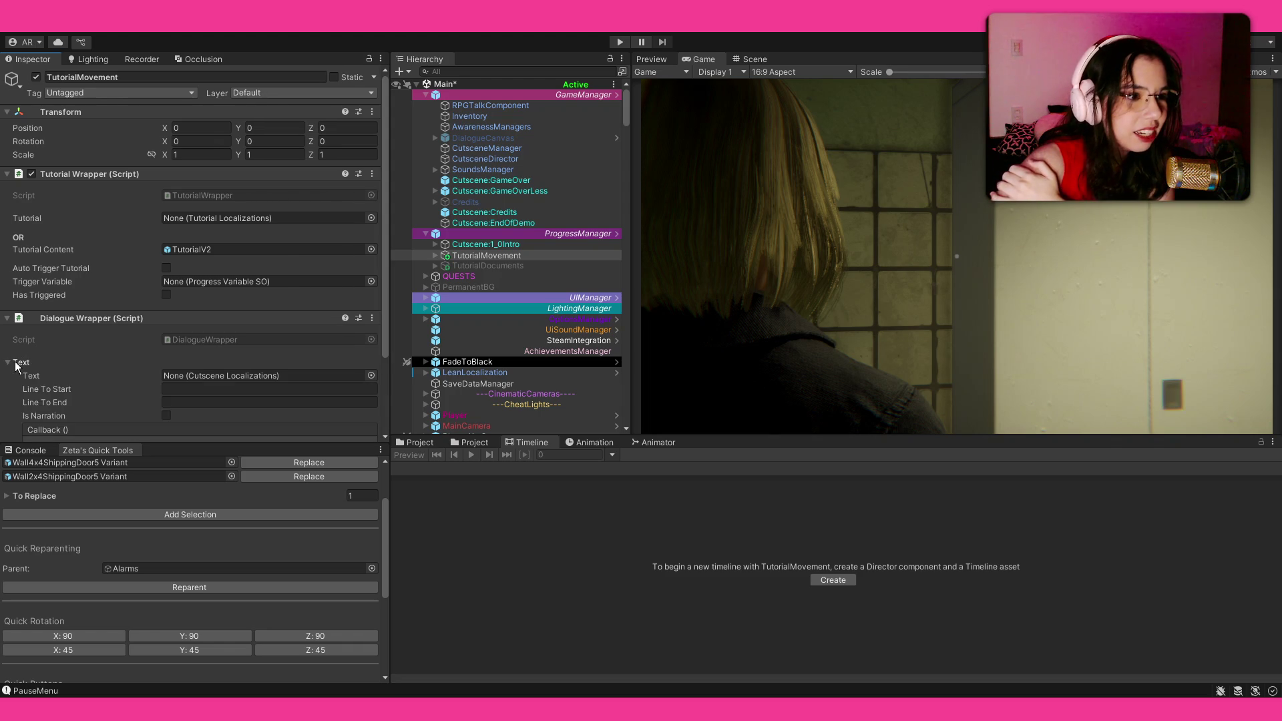
left_click(17, 364)
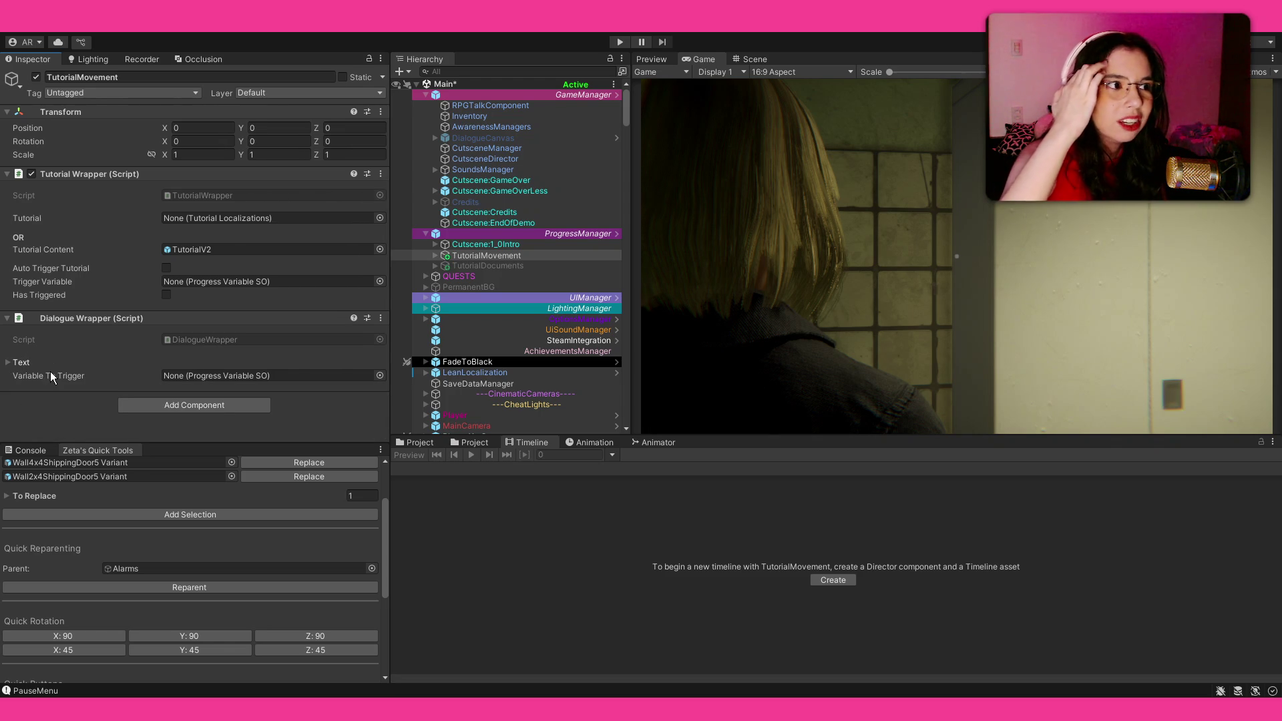
key("ctrl+z")
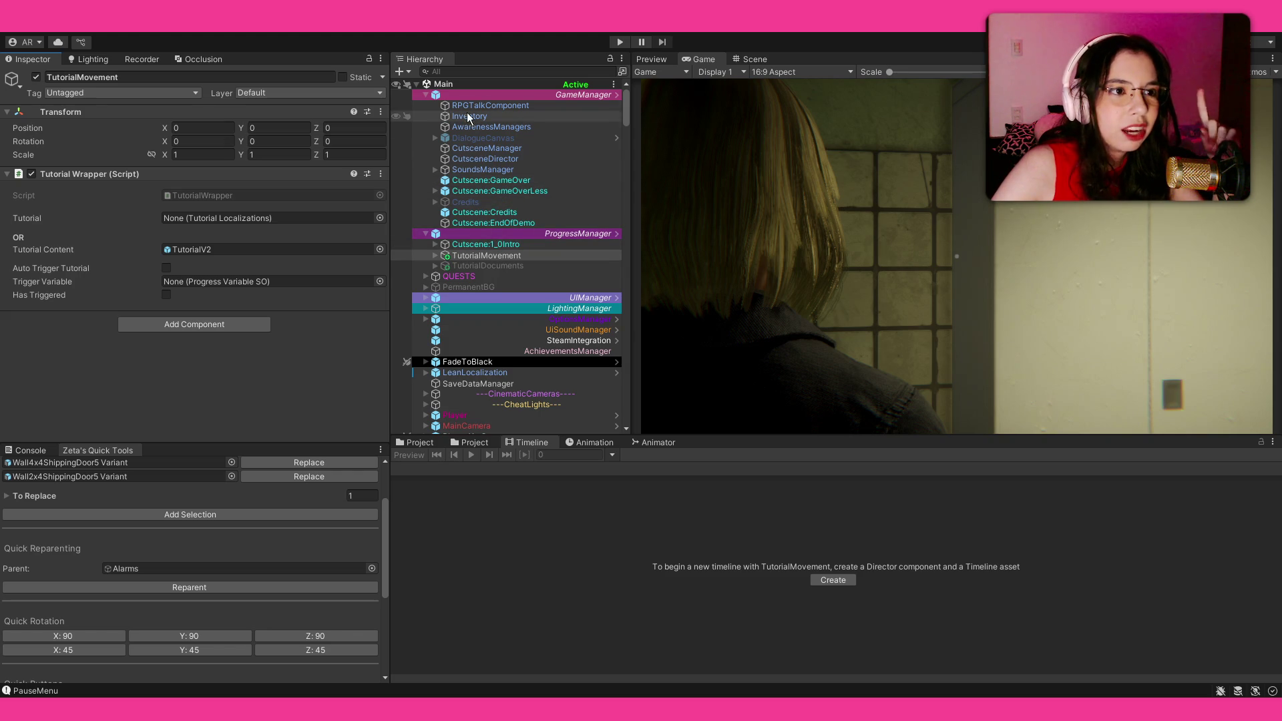
left_click(425, 93)
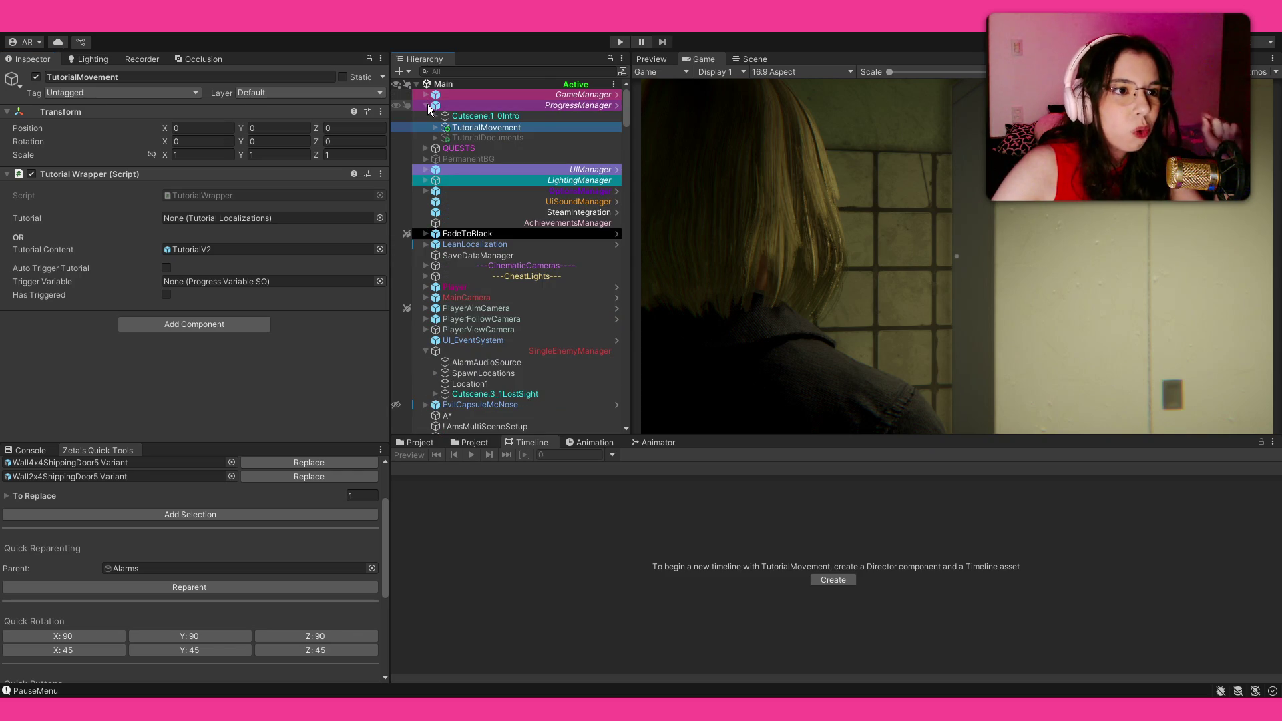
Expand QUESTS, view Q1's Quest Wrapper objectives 1_0, 1_1 and 1_3, then select QUESTS.
left_click(426, 148)
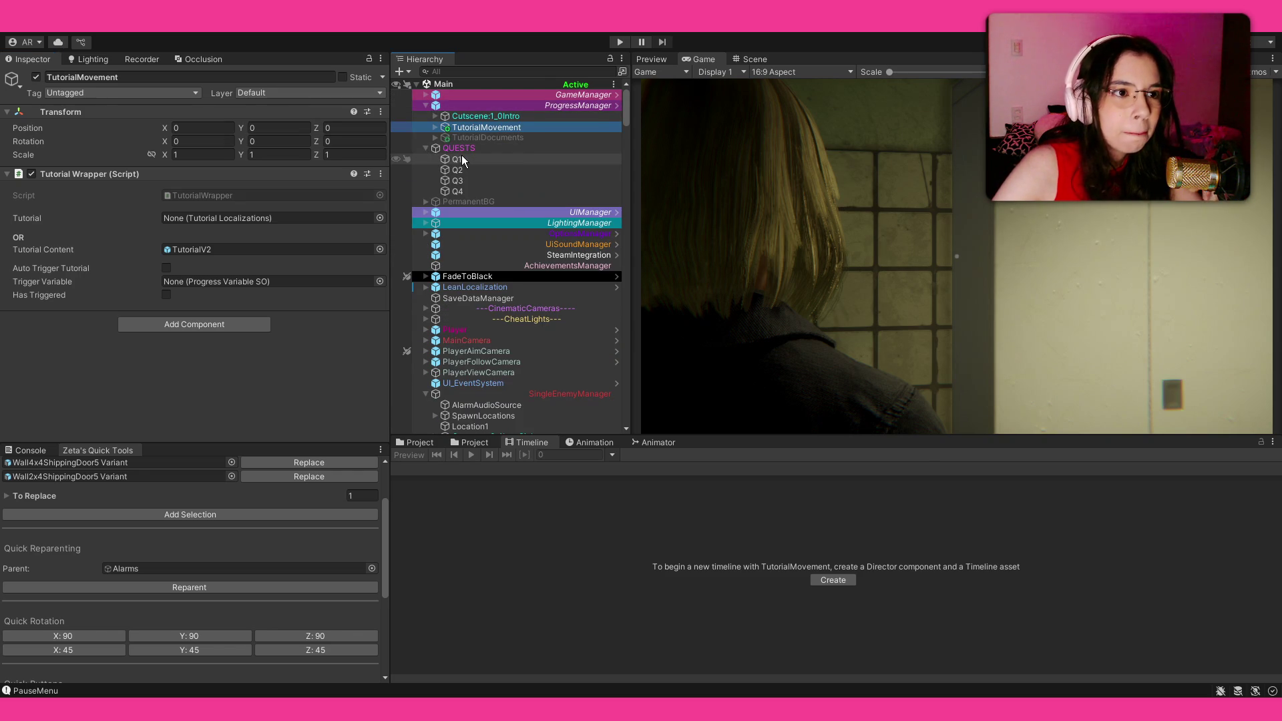
left_click(463, 158)
scroll(142, 235, "down", 5)
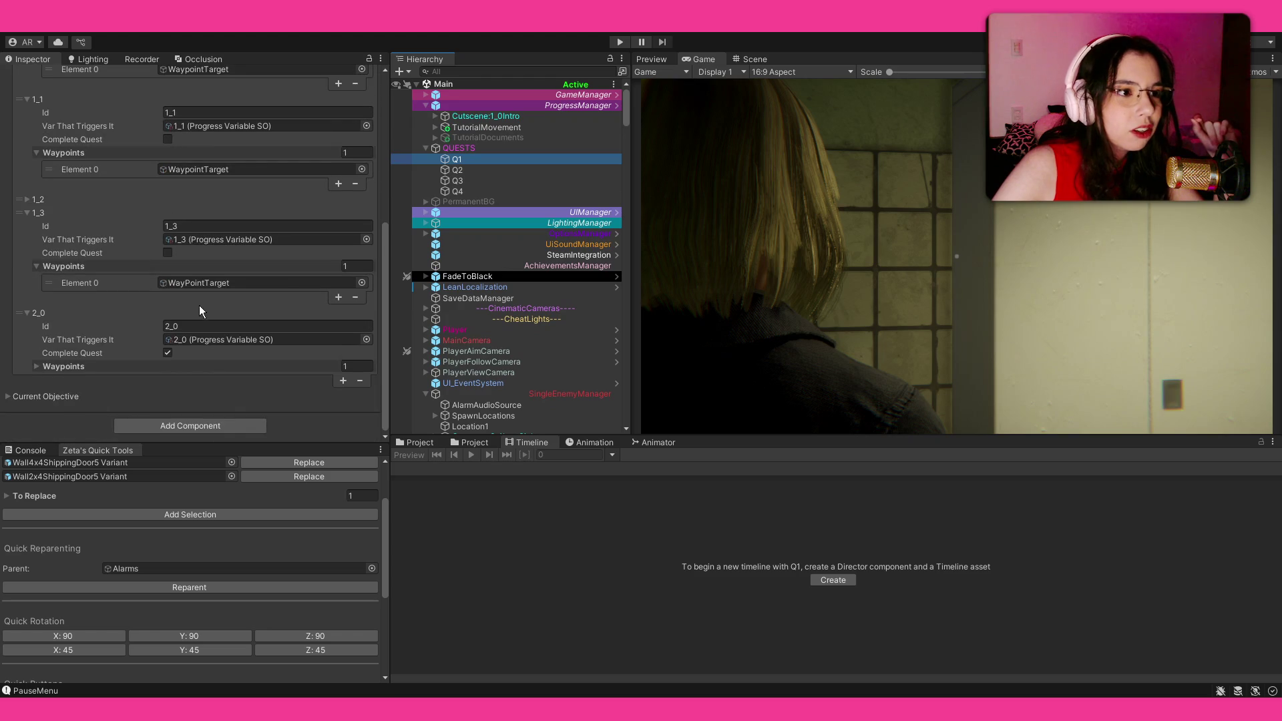
scroll(199, 306, "up", 7)
scroll(166, 294, "down", 3)
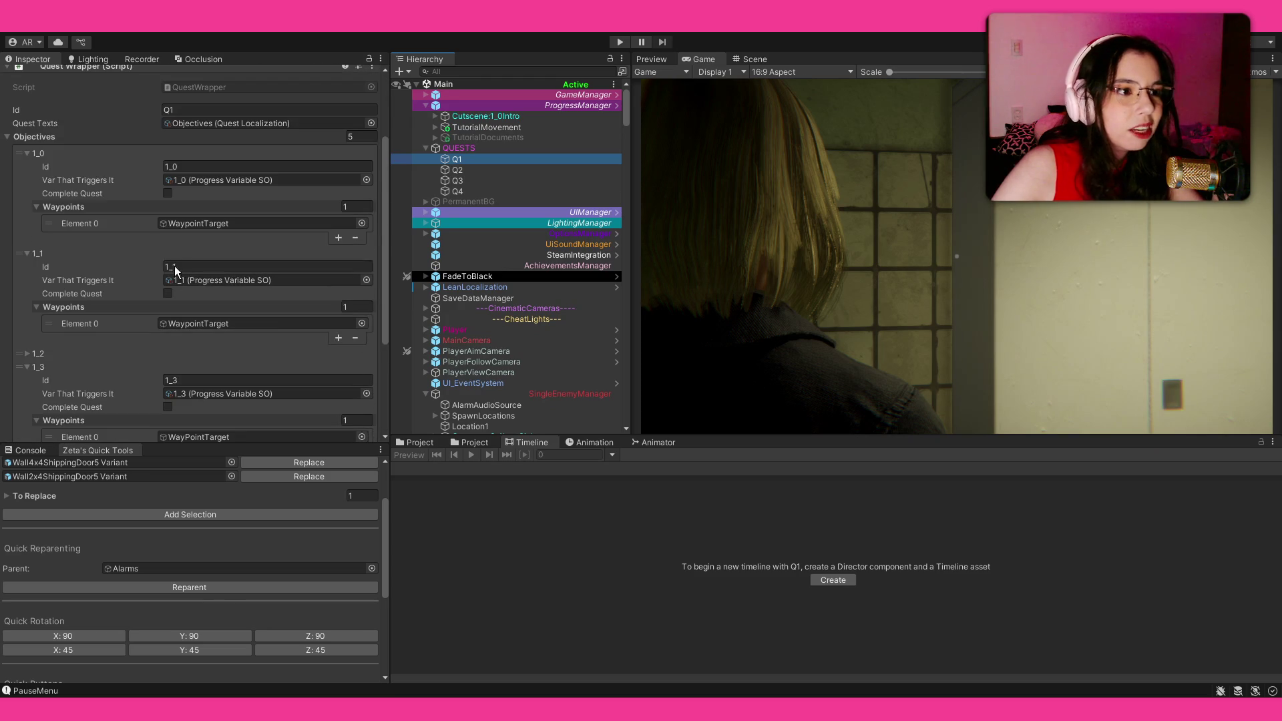
left_click(423, 148)
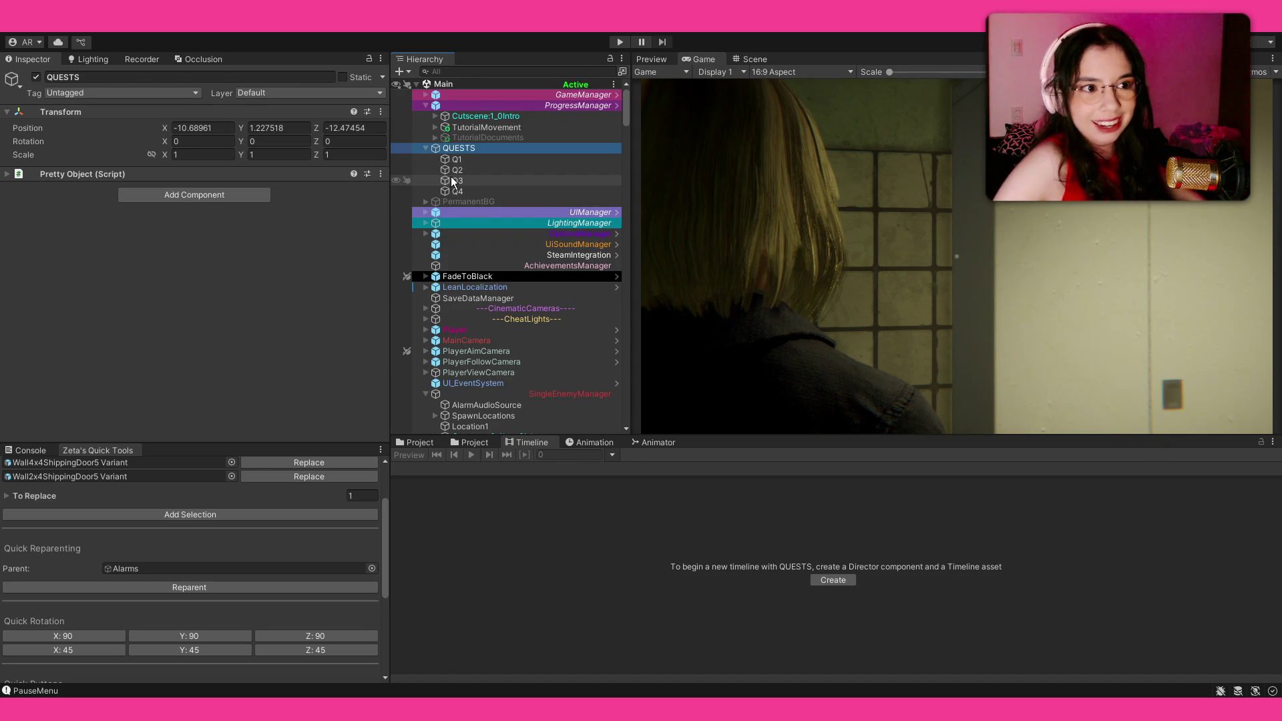
Fold away the children of QUESTS, ProgressManager and SingleEnemyManager in the Hierarchy.
left_click(426, 147)
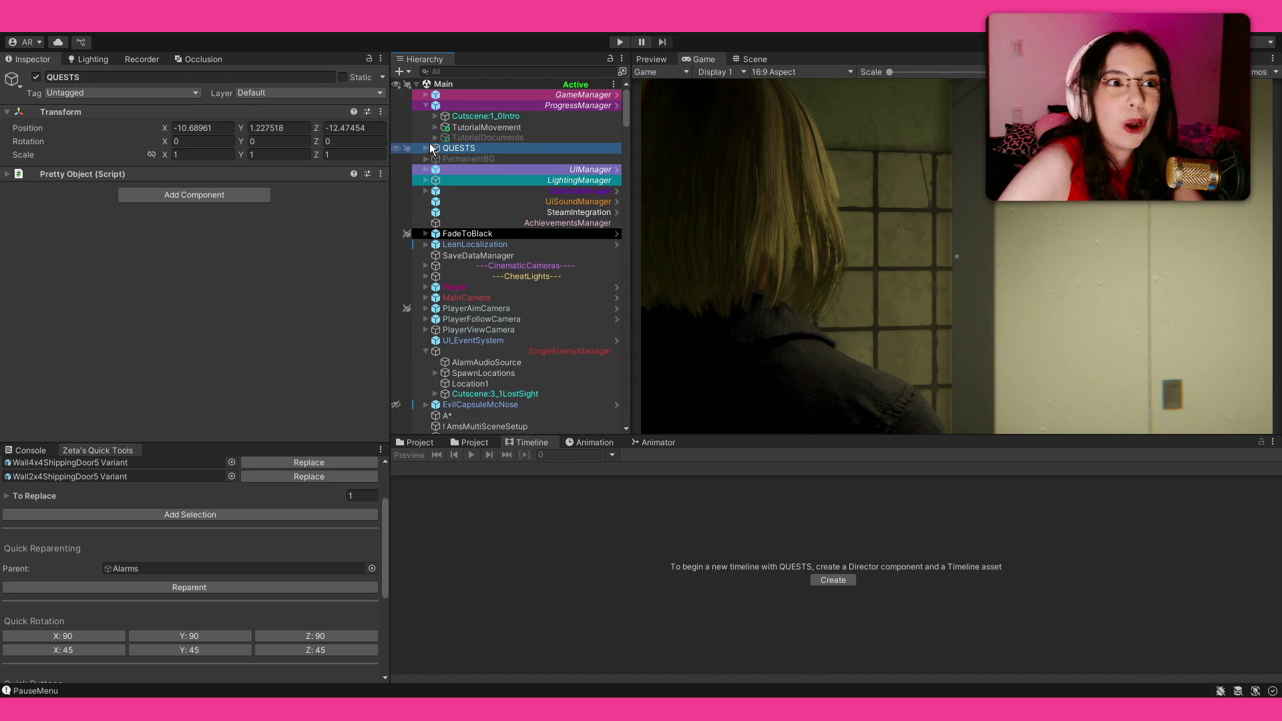
left_click(427, 104)
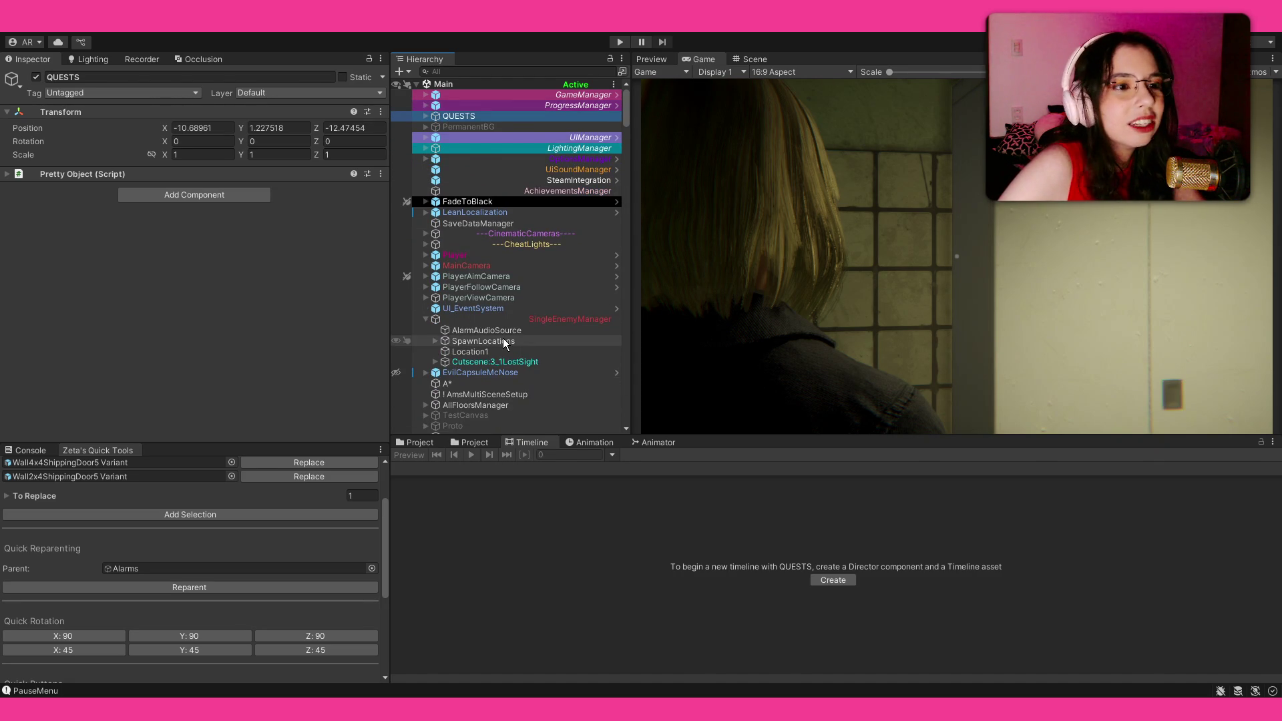
scroll(503, 338, "down", 3)
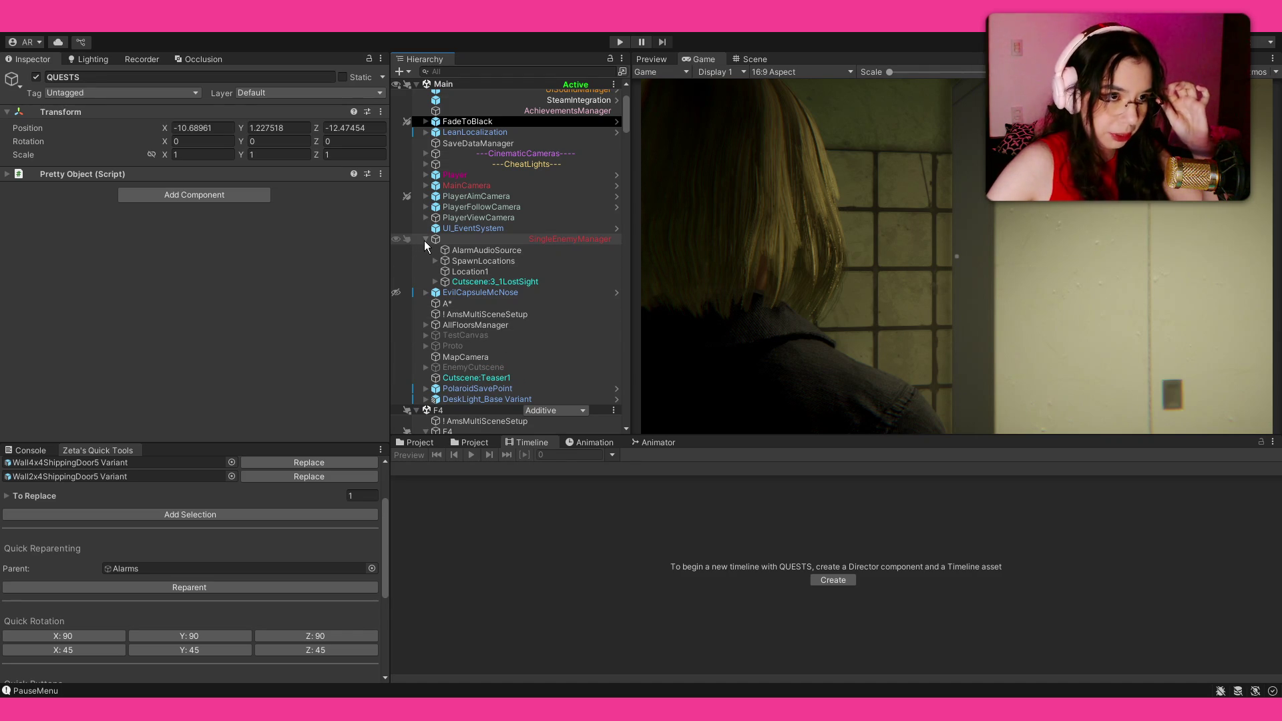
left_click(425, 239)
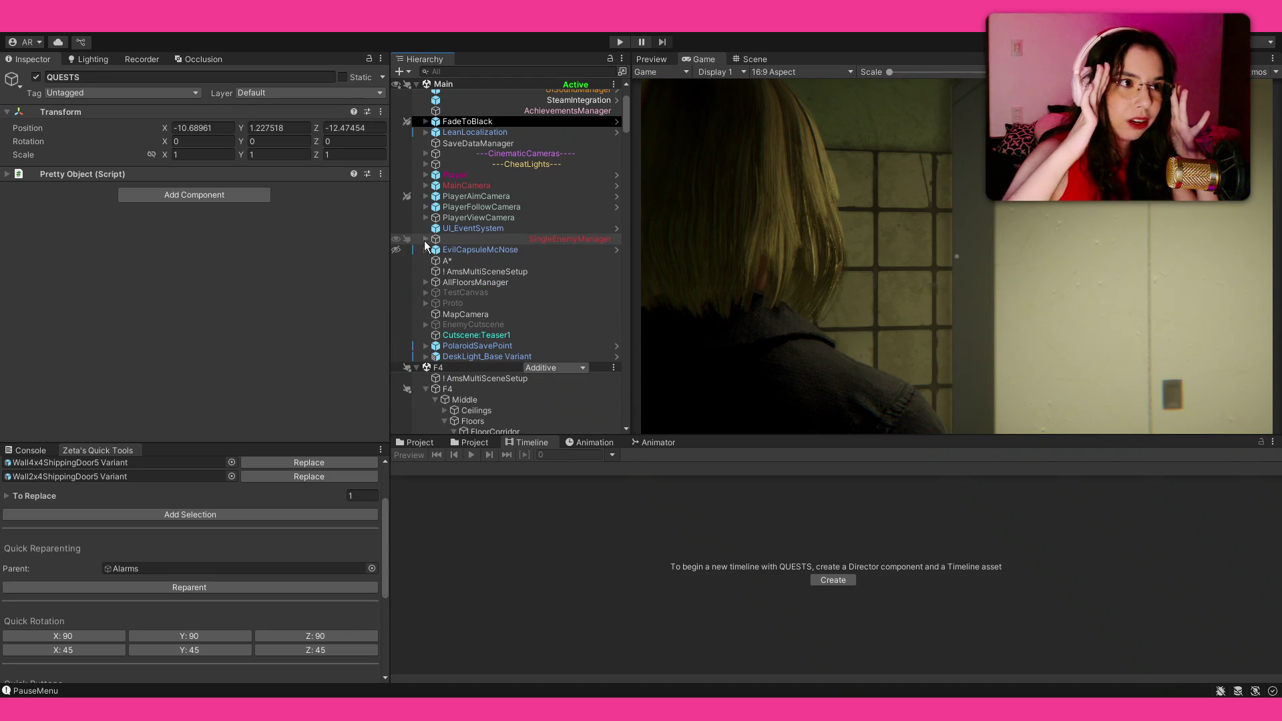
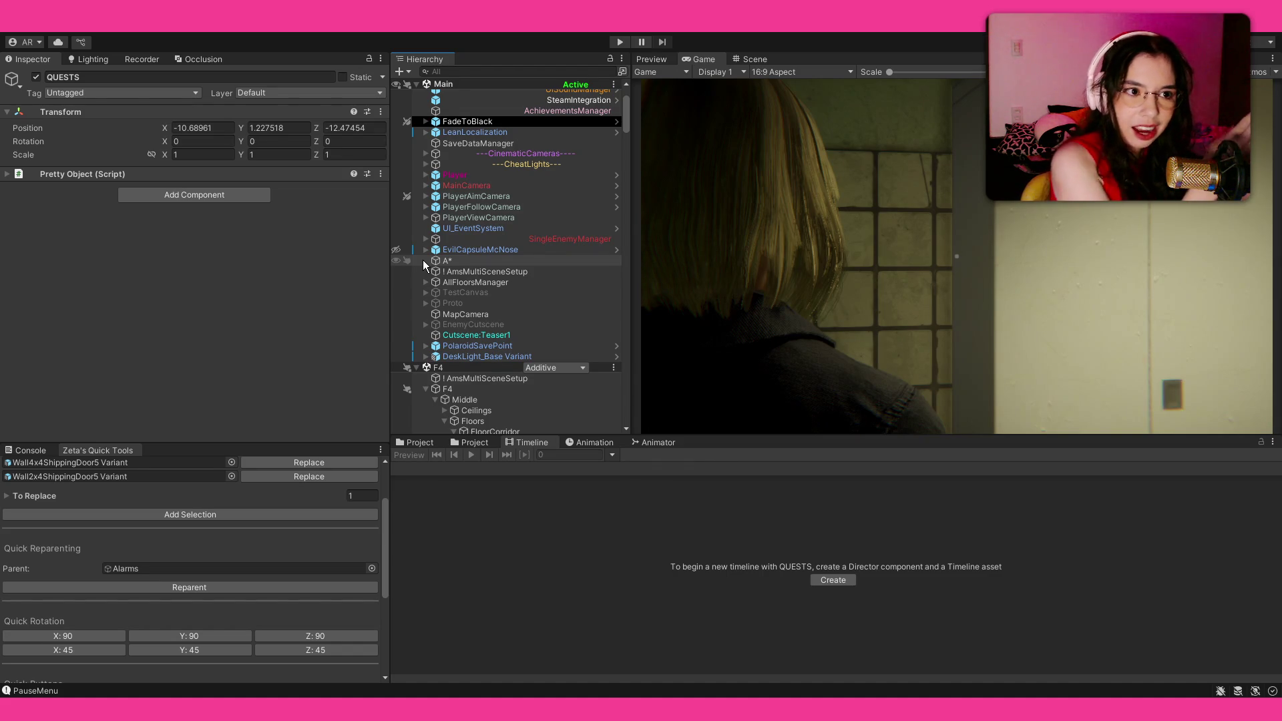
Select Player and scroll to its Input Handler (Look Sensitivity 1) and Detectable Target (Player) components.
left_click(501, 177)
scroll(148, 298, "down", 3)
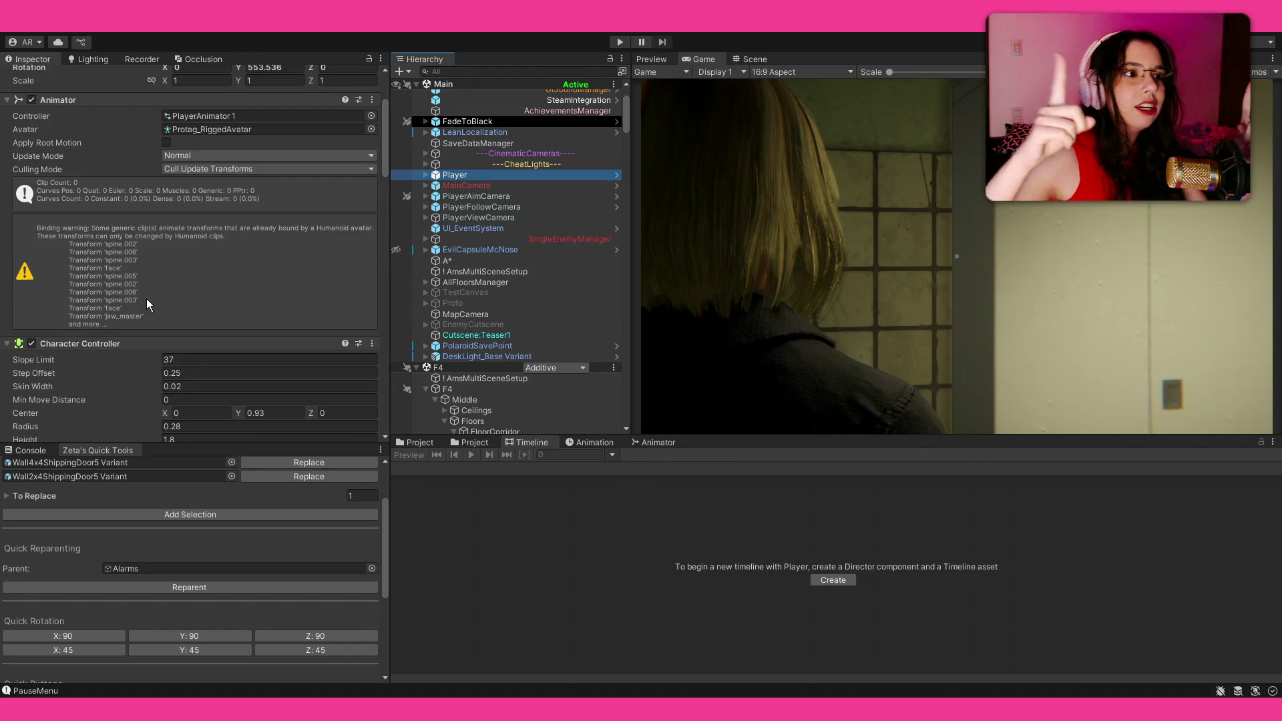
scroll(129, 221, "down", 8)
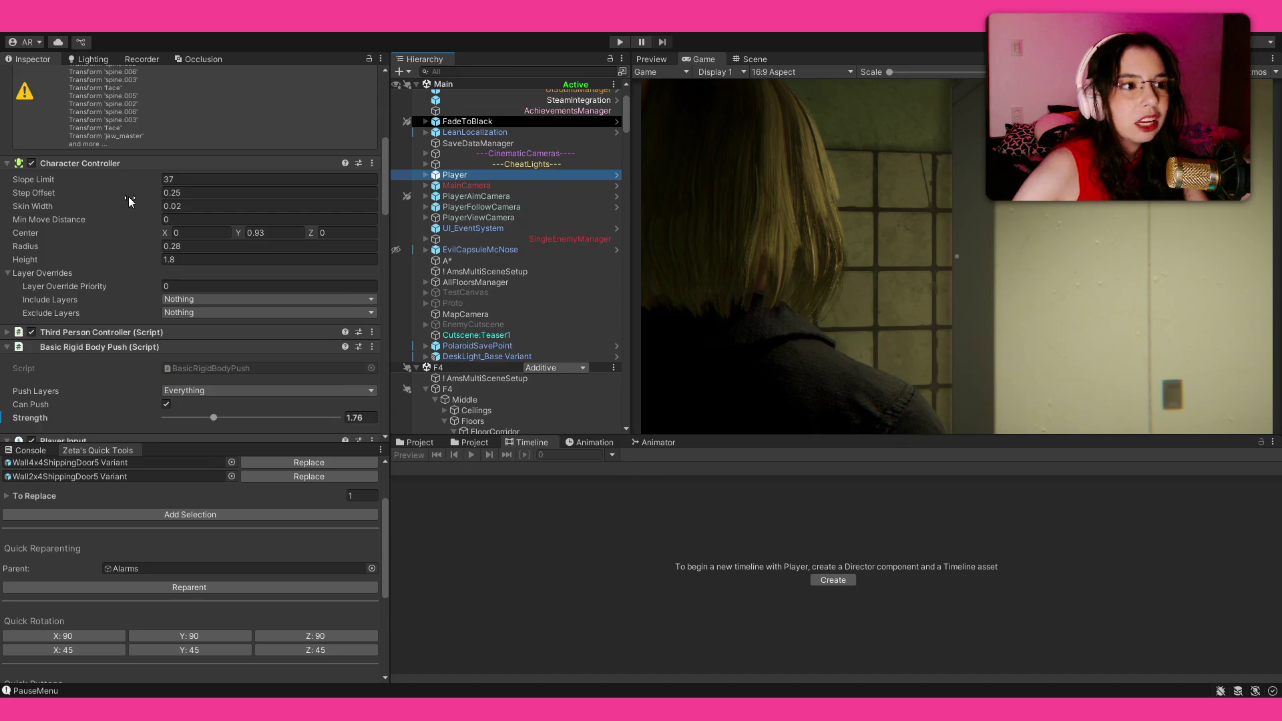
scroll(130, 194, "down", 8)
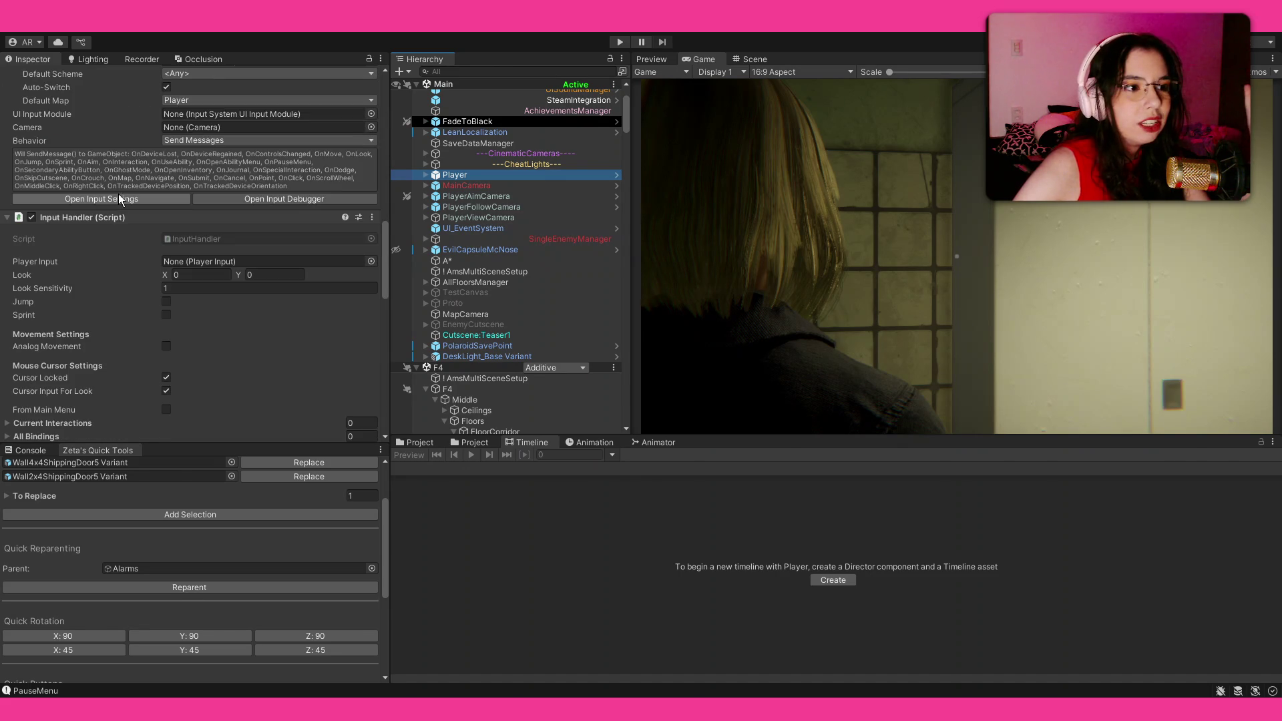
scroll(83, 222, "down", 3)
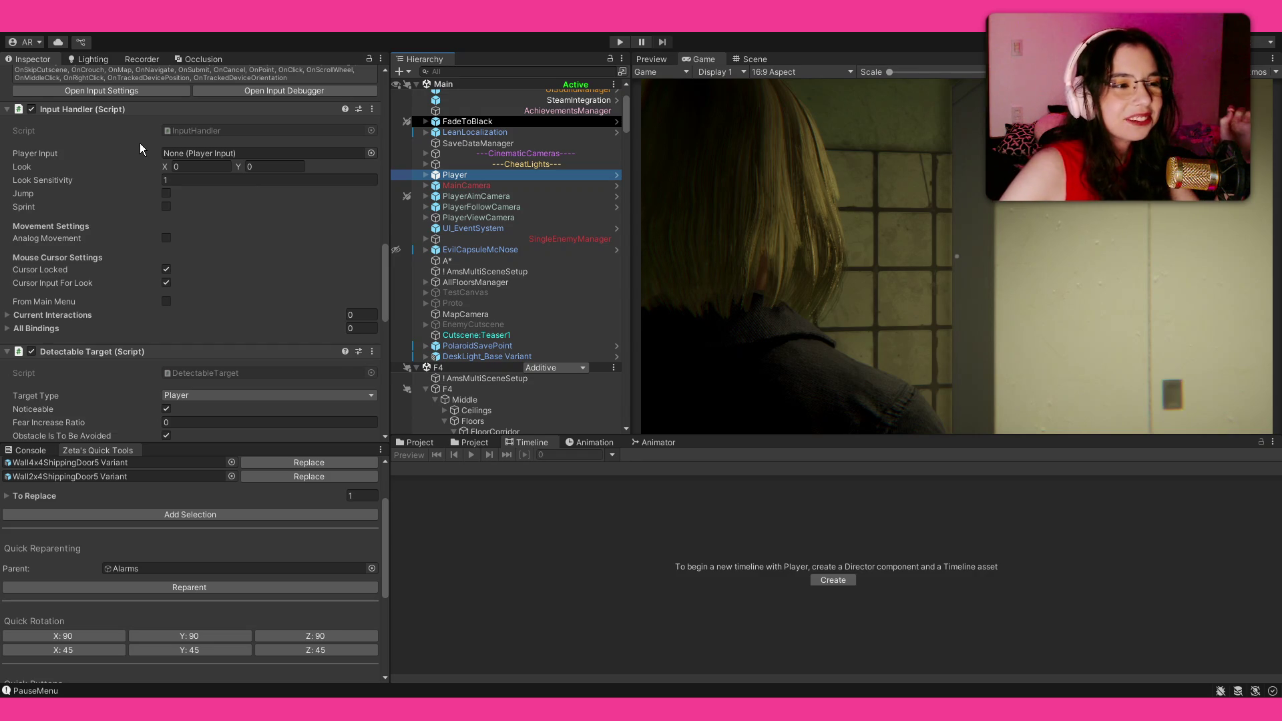
scroll(139, 143, "up", 1)
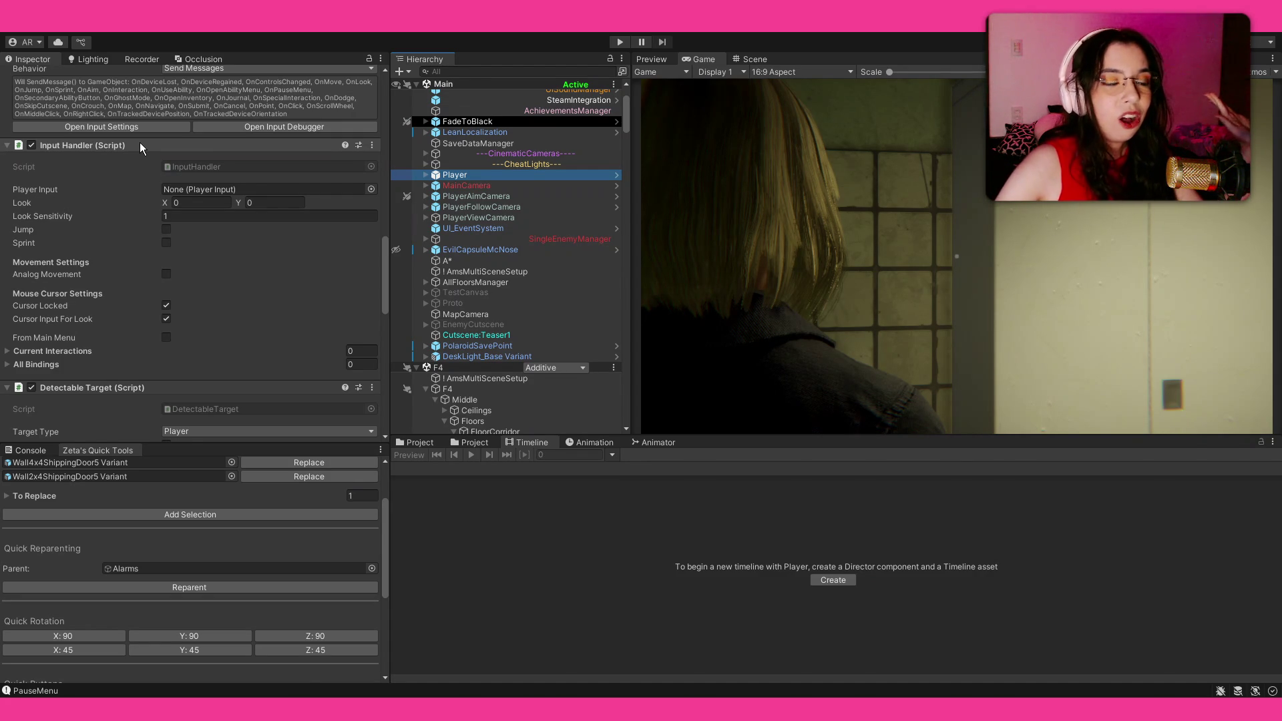
Open InputHandler.cs in Visual Studio from the Input Handler's Script field.
left_click(191, 166)
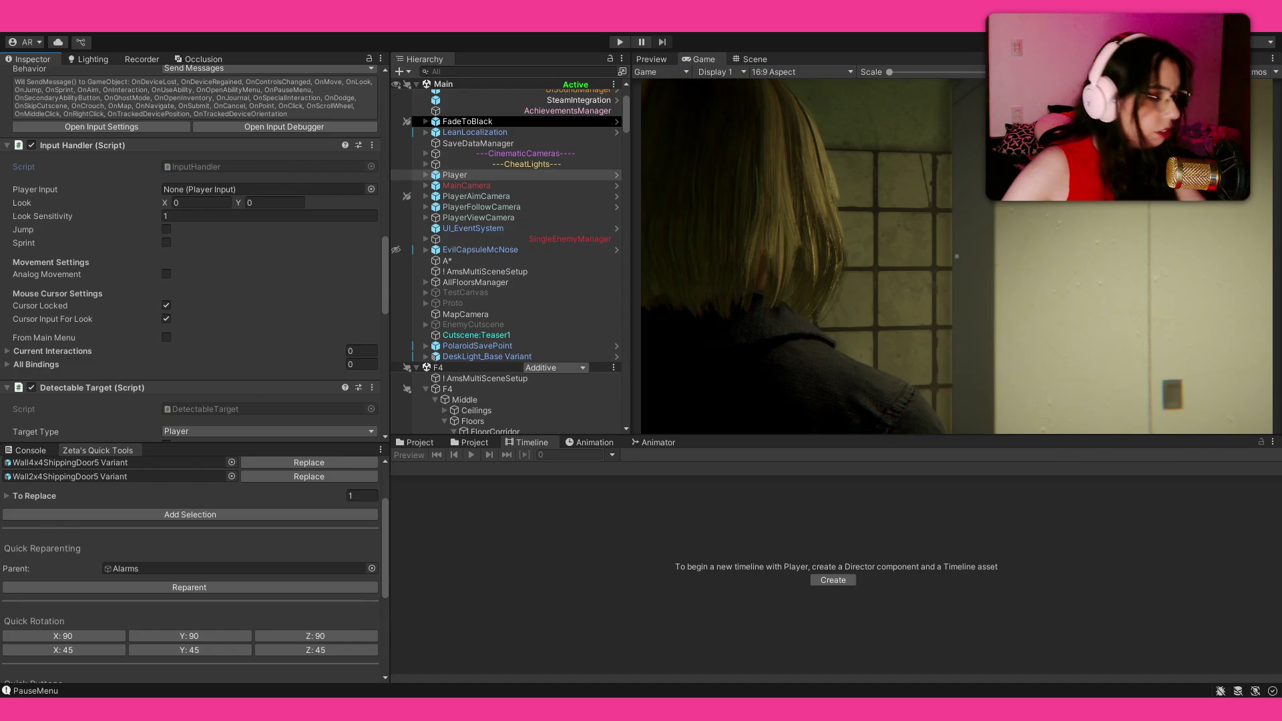
Scroll through InputHandler.cs and place the cursor in the OnAim method.
scroll(120, 247, "down", 8)
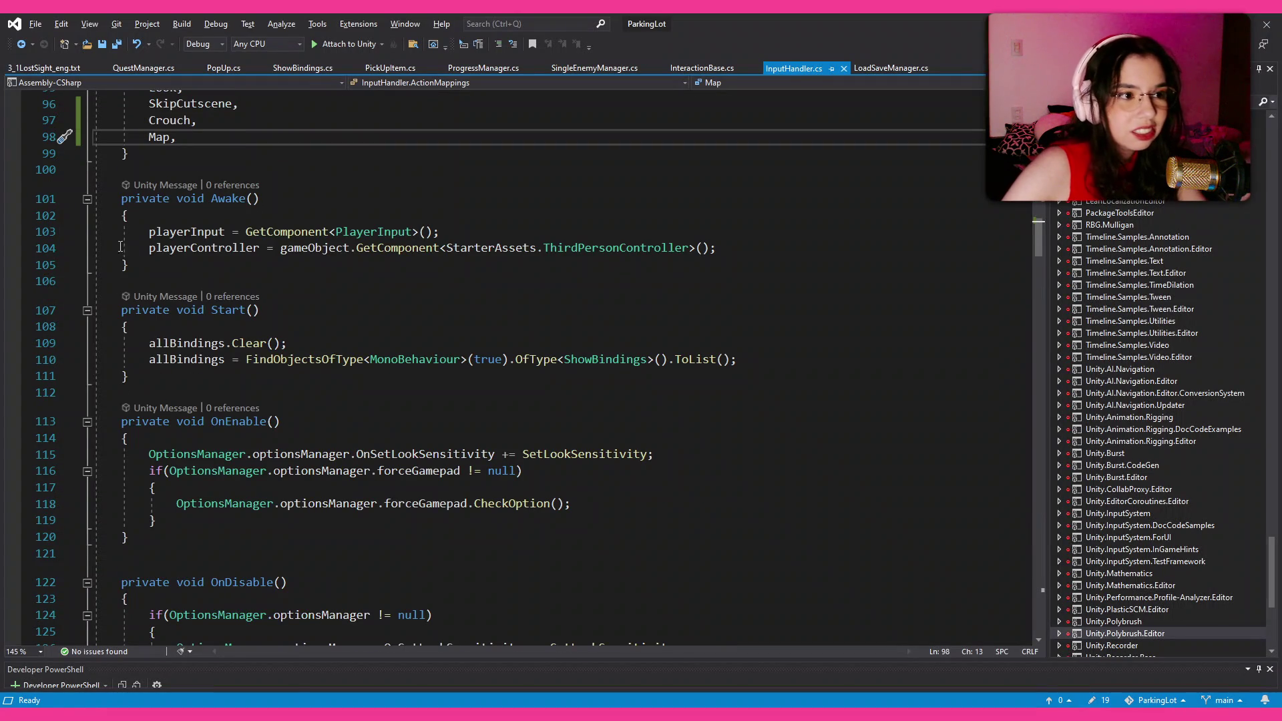
scroll(121, 247, "down", 12)
scroll(237, 259, "up", 3)
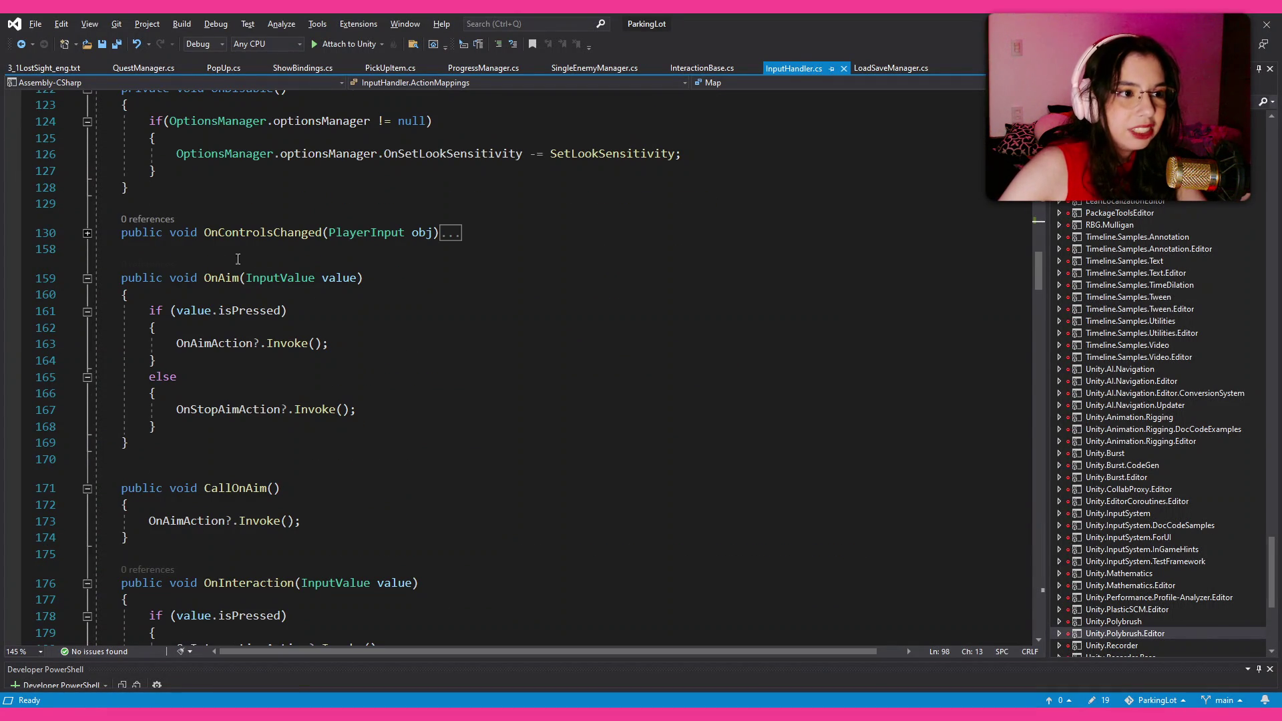
left_click(222, 278)
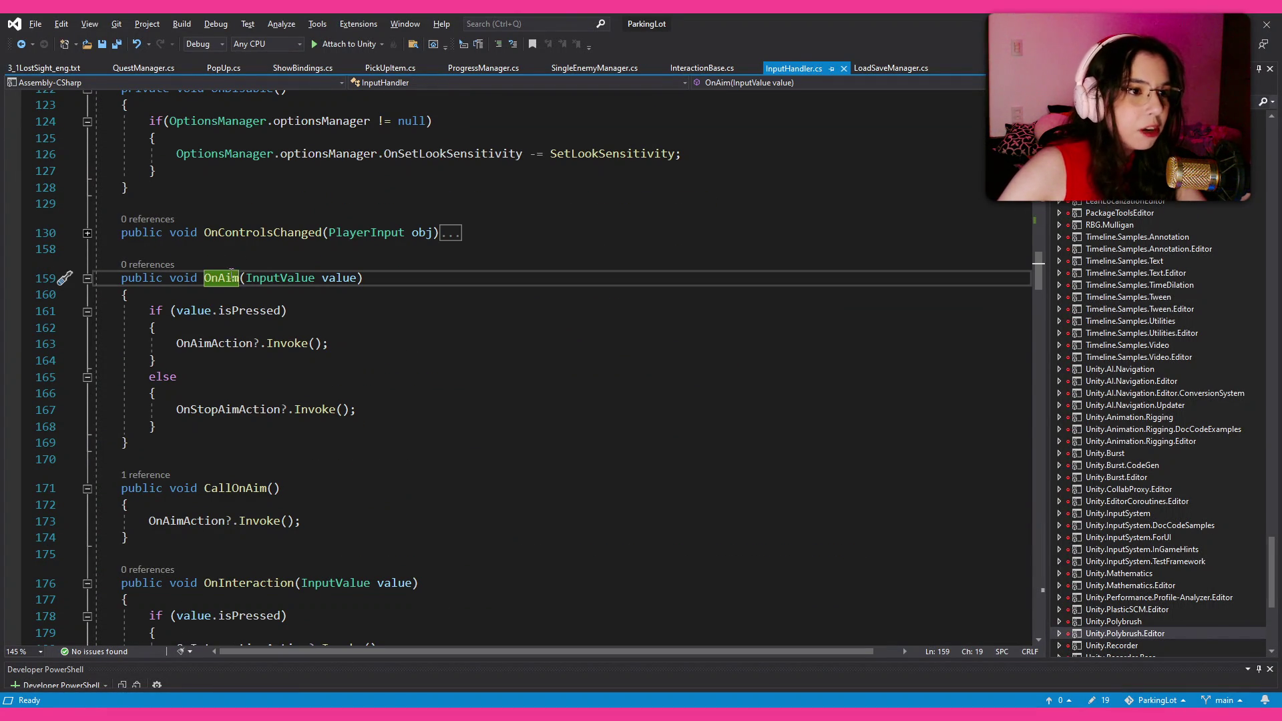
scroll(200, 342, "down", 6)
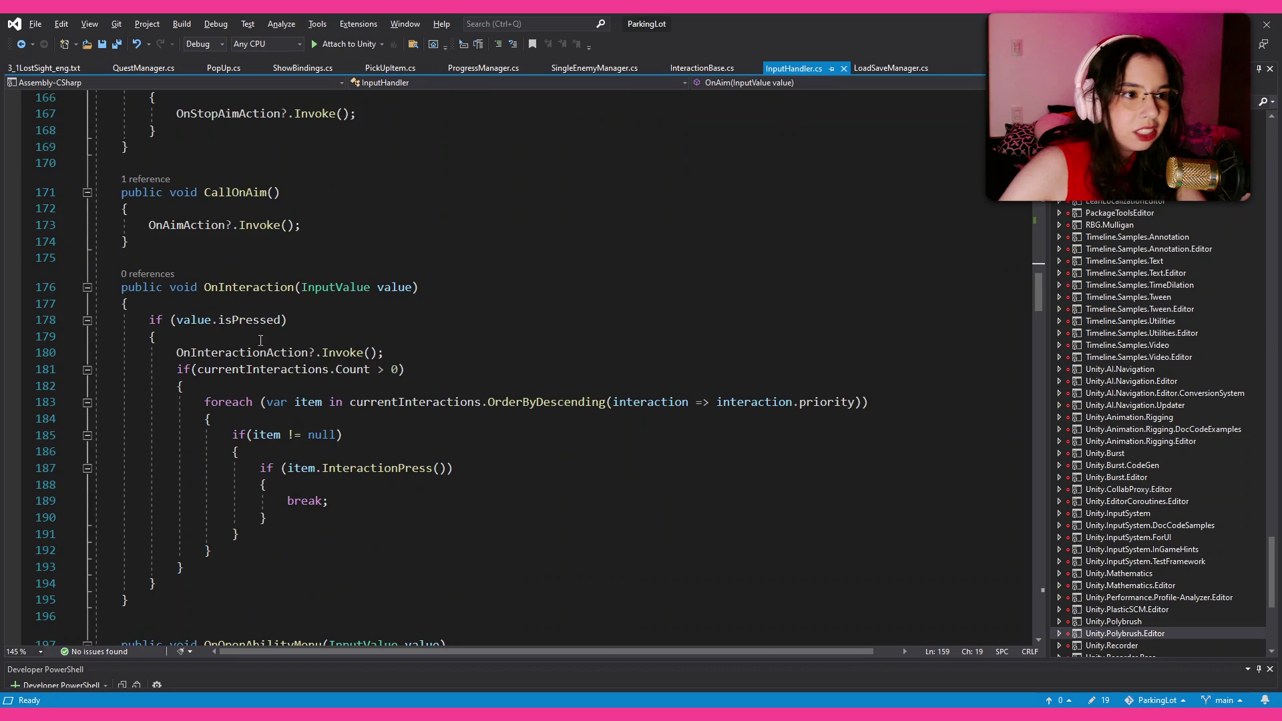
Review the OnInteraction method, selecting currentInteractions on line 181.
left_click(250, 289)
left_click(435, 306)
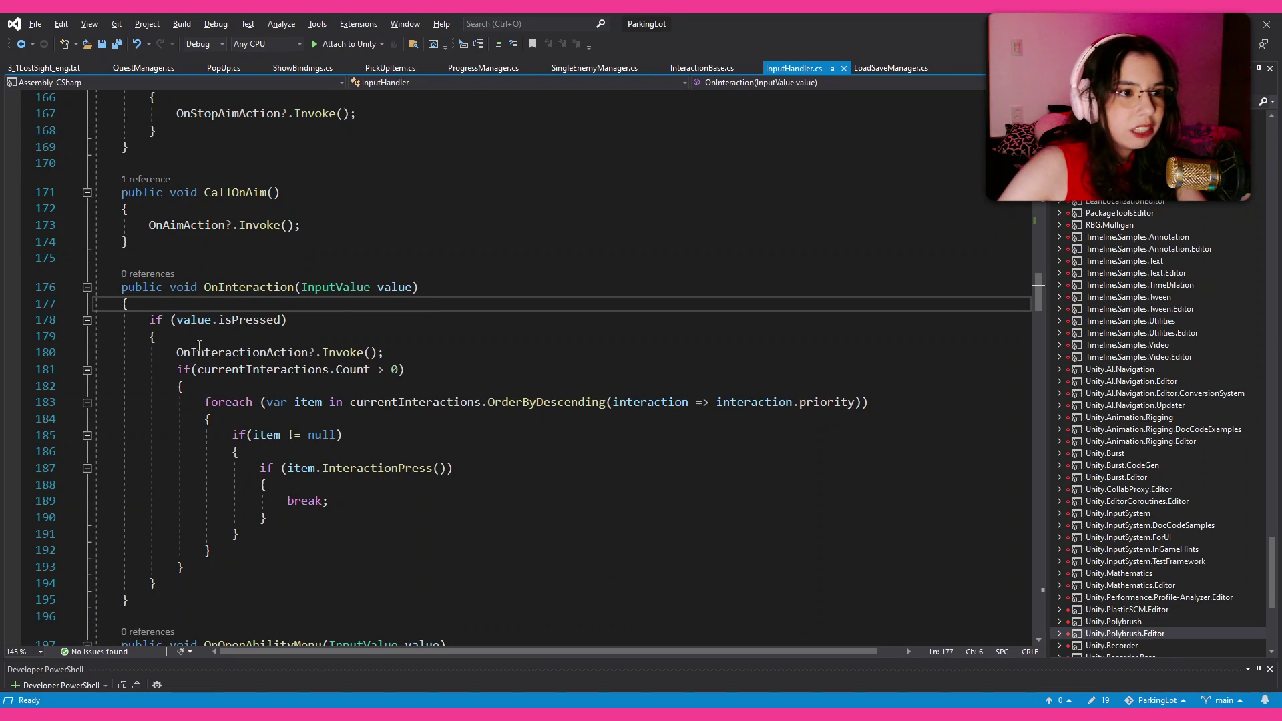
left_click(196, 369)
left_click_drag(196, 369, 330, 371)
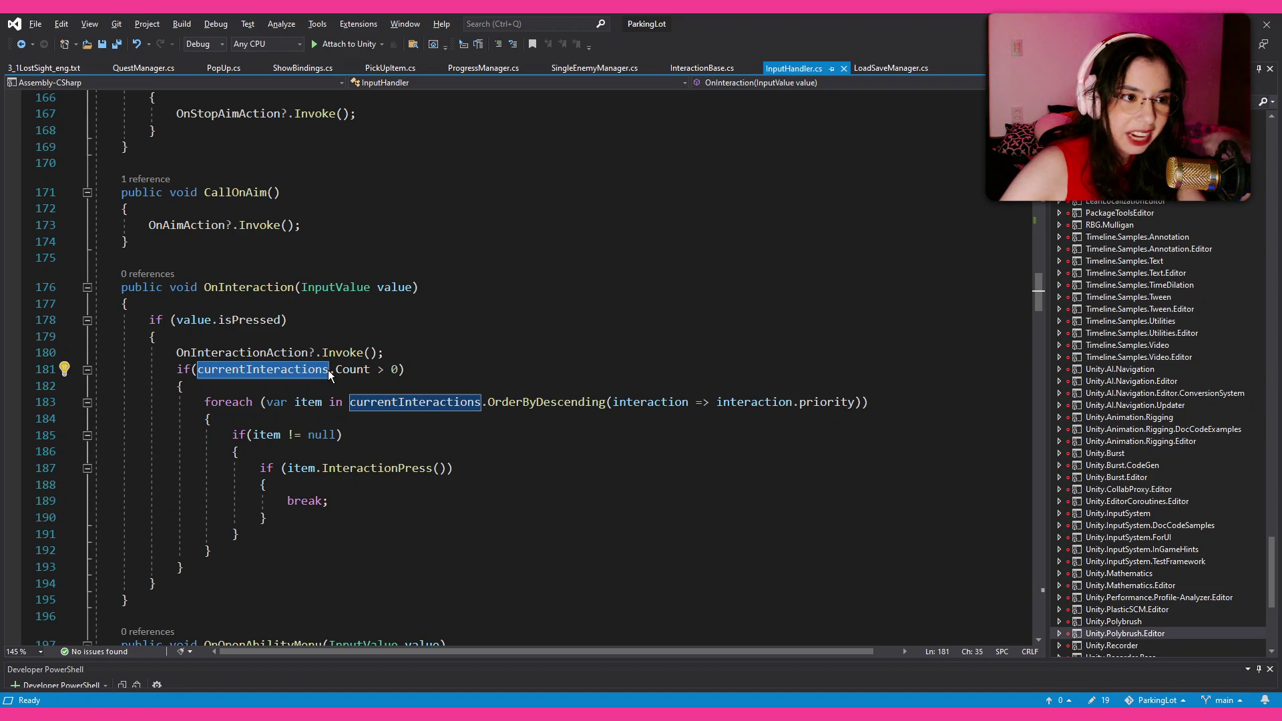
left_click(419, 363)
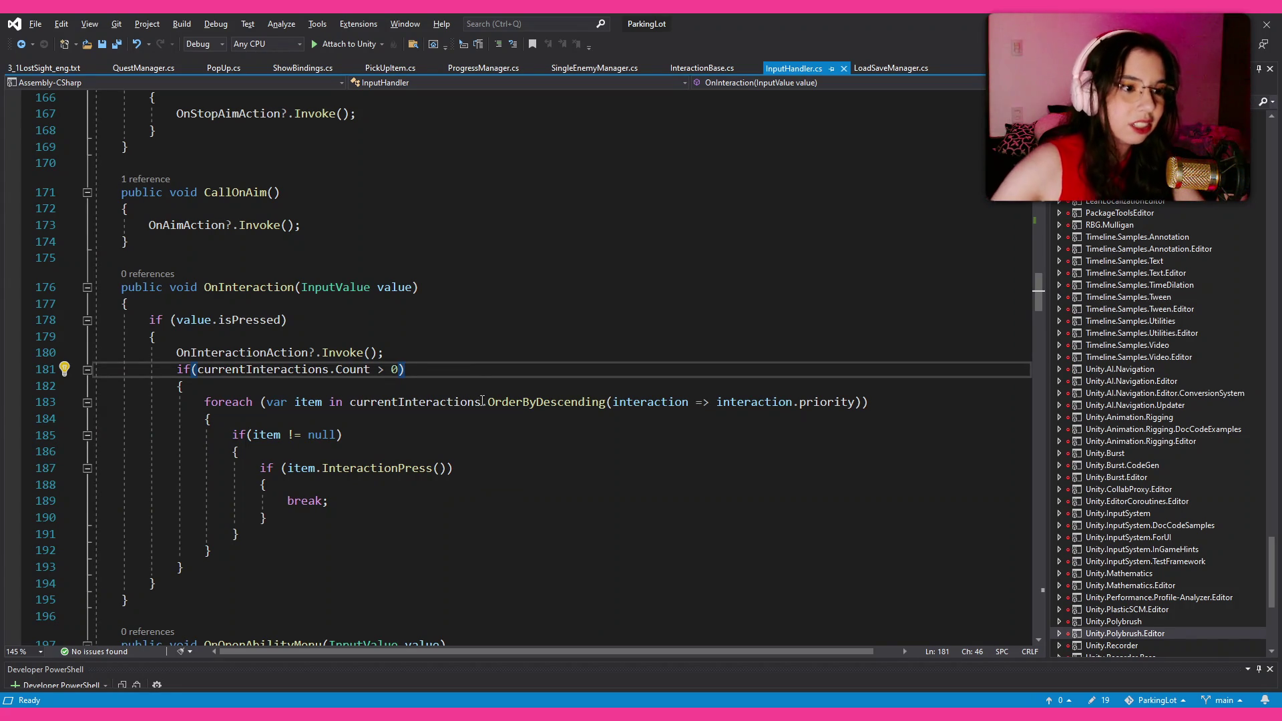
Review OnUseAbility, highlighting fromMainMenu, currentState and AimingGameplay on lines 212–219.
scroll(487, 391, "down", 5)
scroll(351, 284, "down", 6)
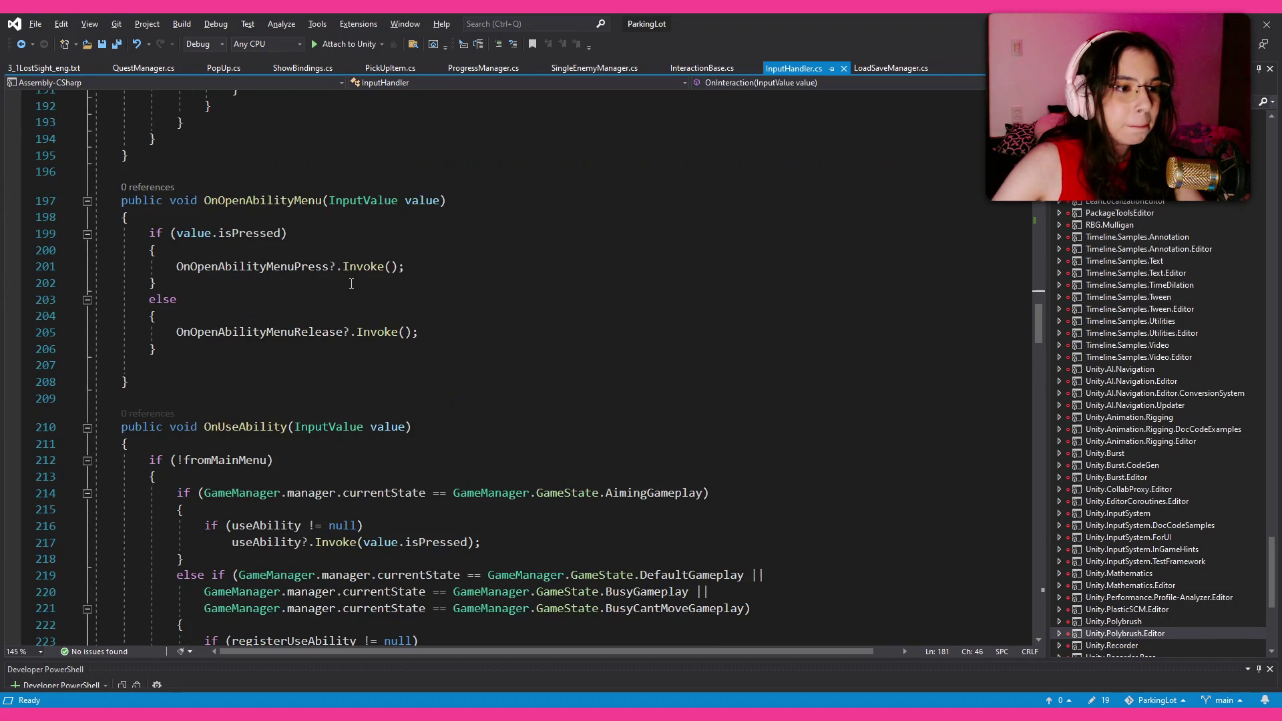
double_click(262, 330)
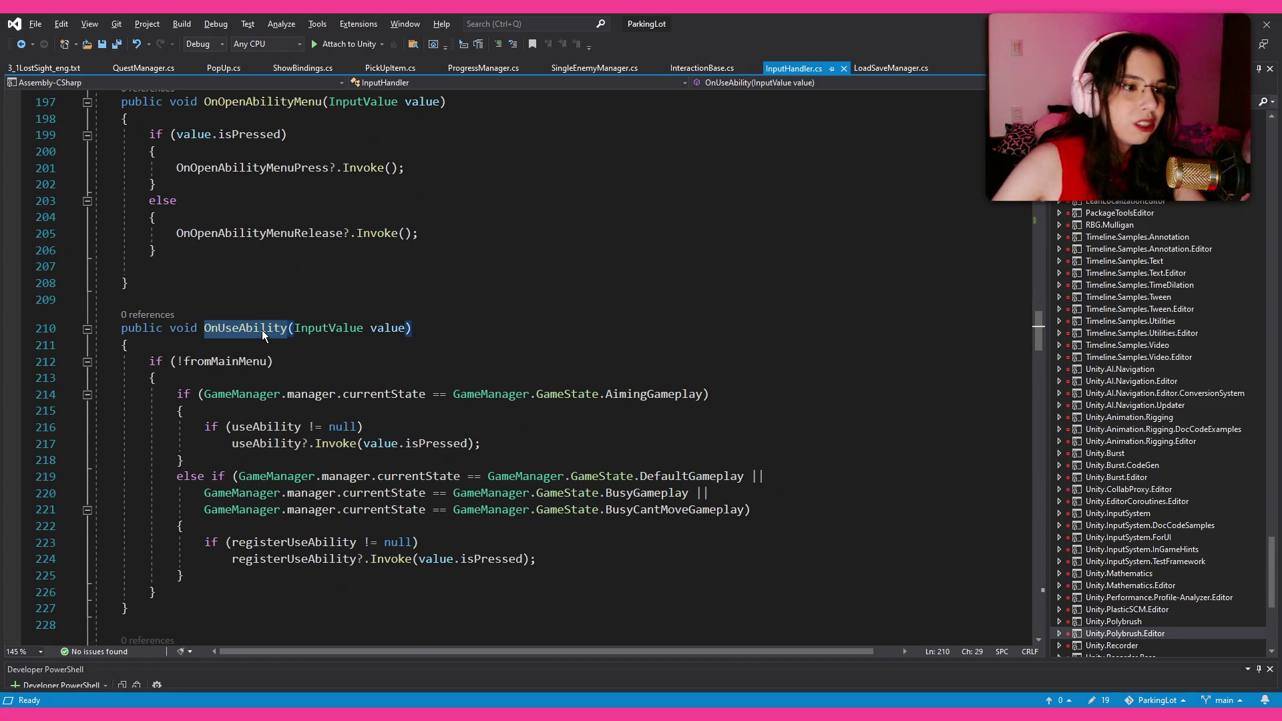
double_click(234, 360)
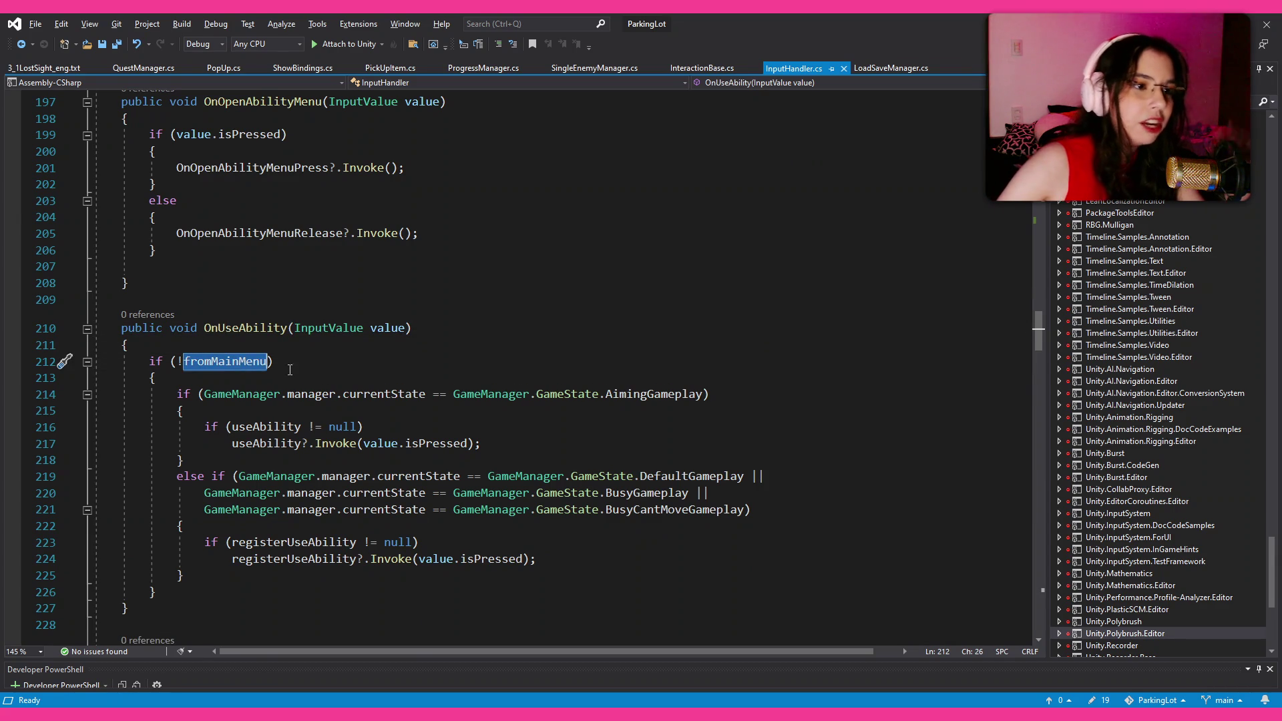
key("Down")
left_click(384, 394)
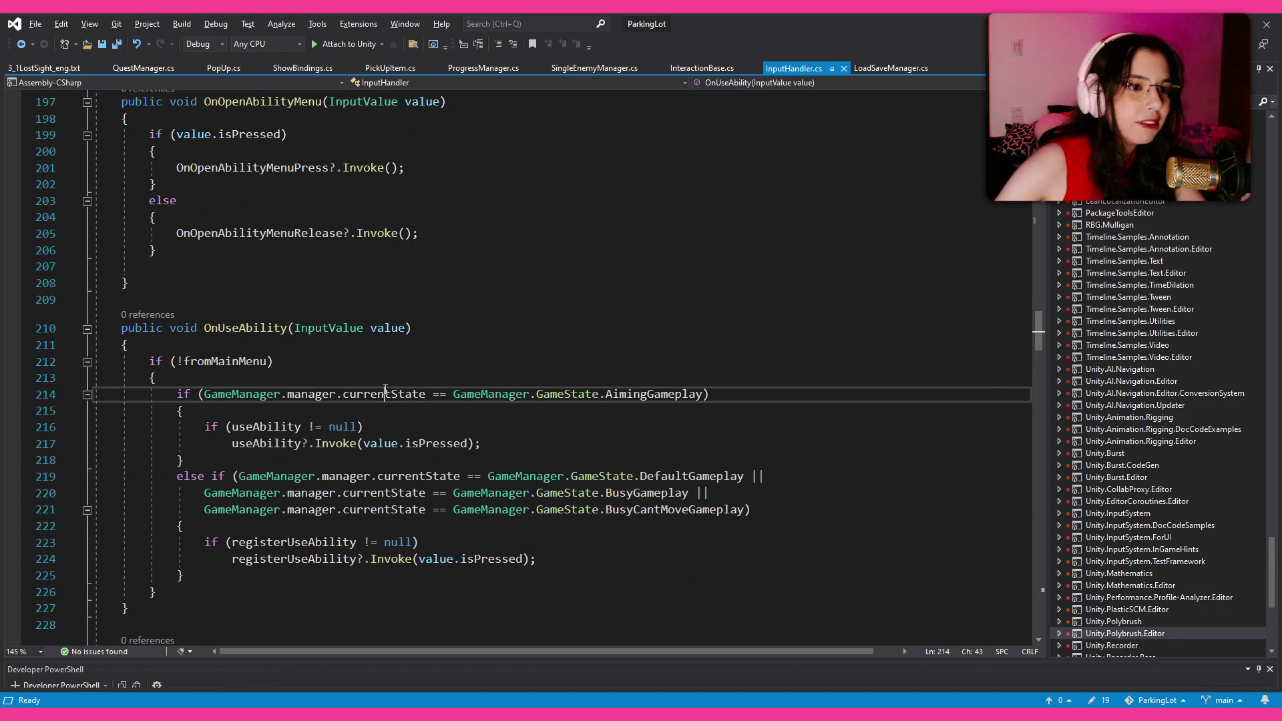
double_click(655, 394)
left_click(392, 476)
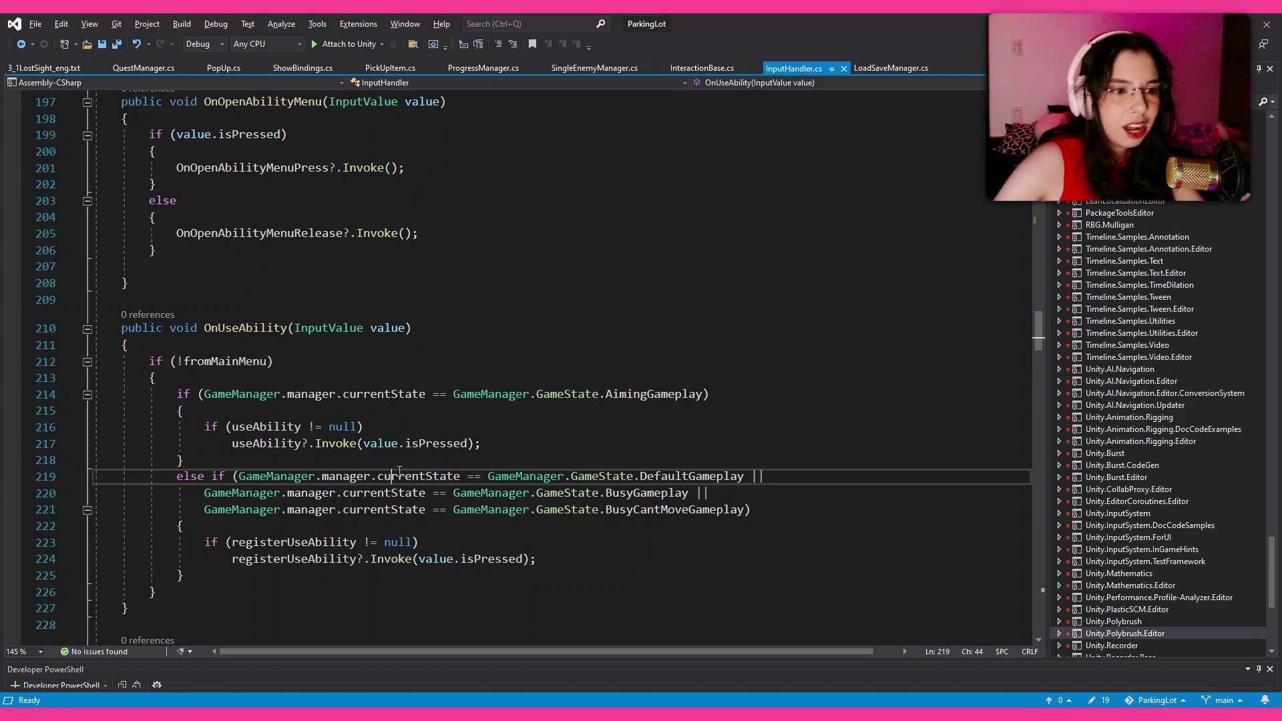
Scroll through the rest of InputHandler.cs, then switch to InteractionBase.cs.
scroll(600, 455, "down", 6)
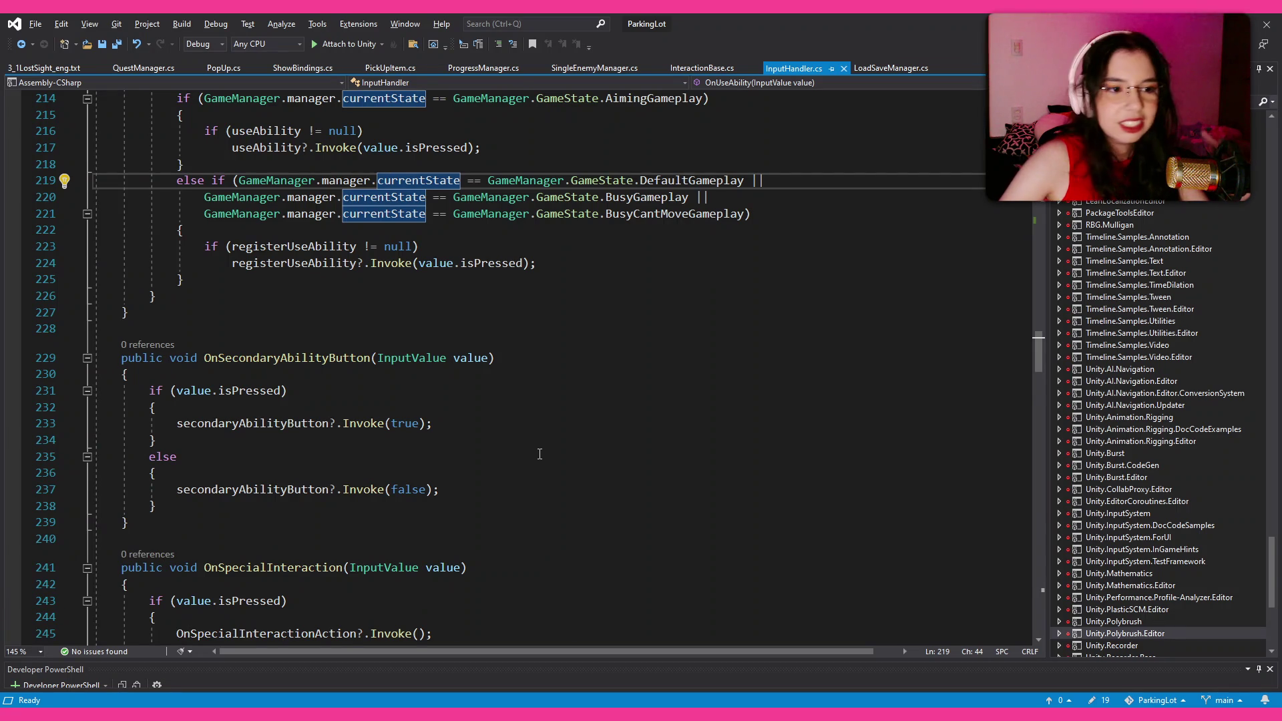
scroll(540, 454, "down", 7)
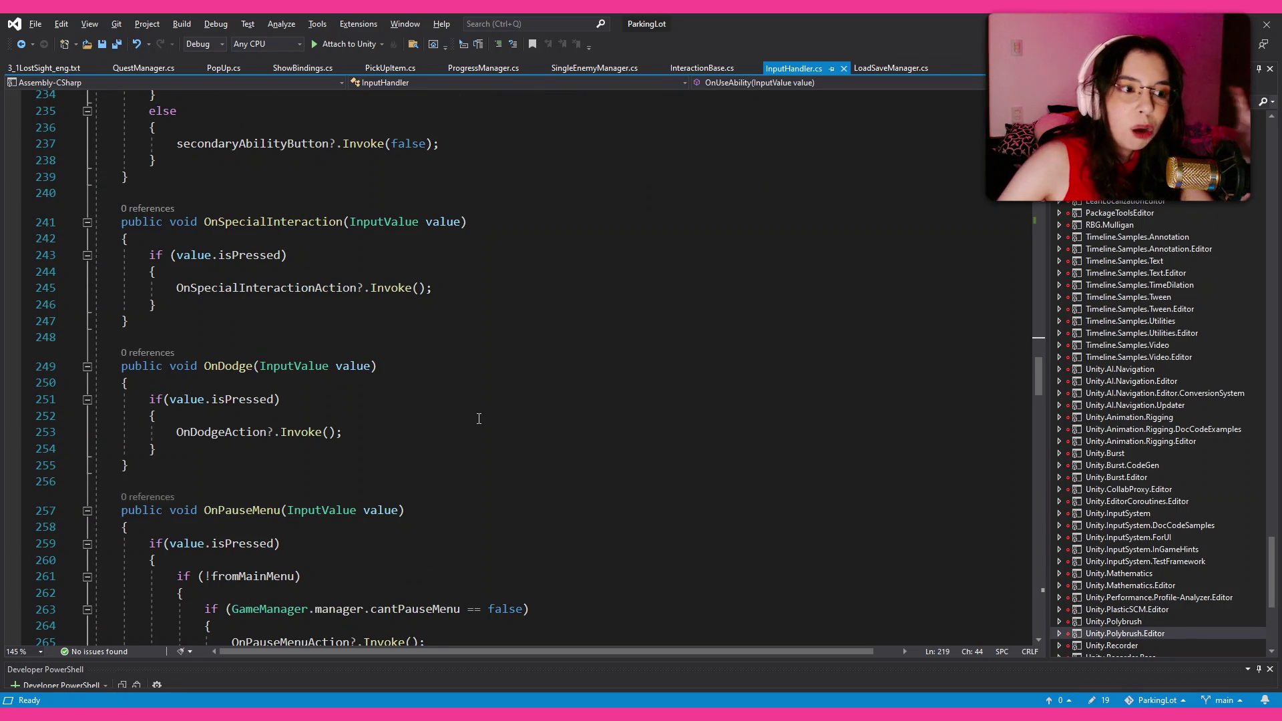
scroll(479, 412, "up", 4)
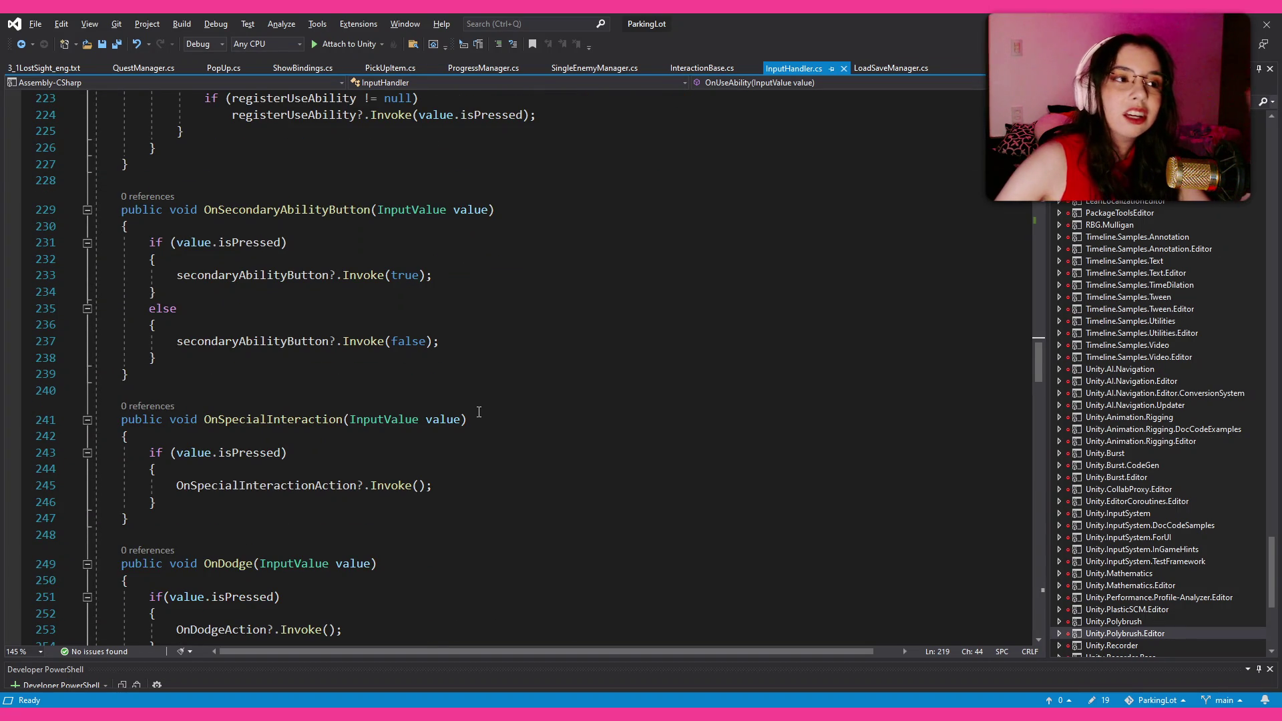
scroll(443, 359, "up", 2)
key("ctrl+Tab")
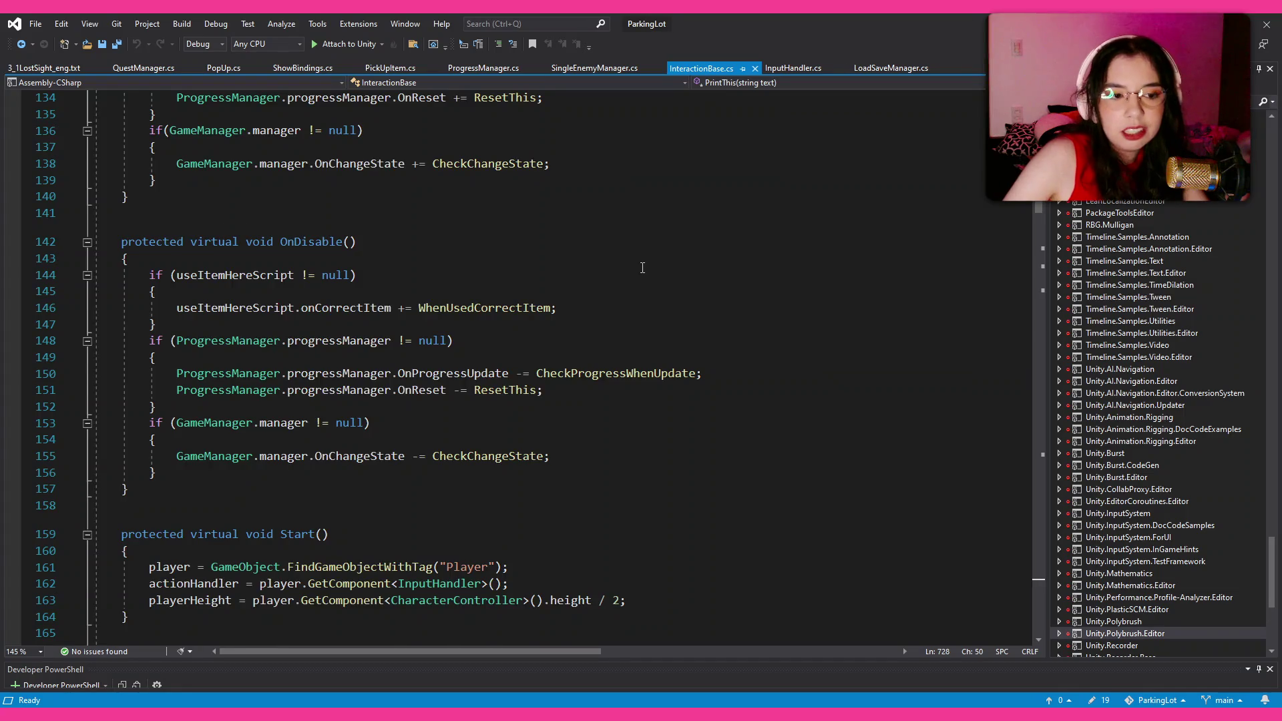
Scroll InteractionBase.cs to read its Start method and the icon-showing Update logic.
scroll(643, 267, "down", 5)
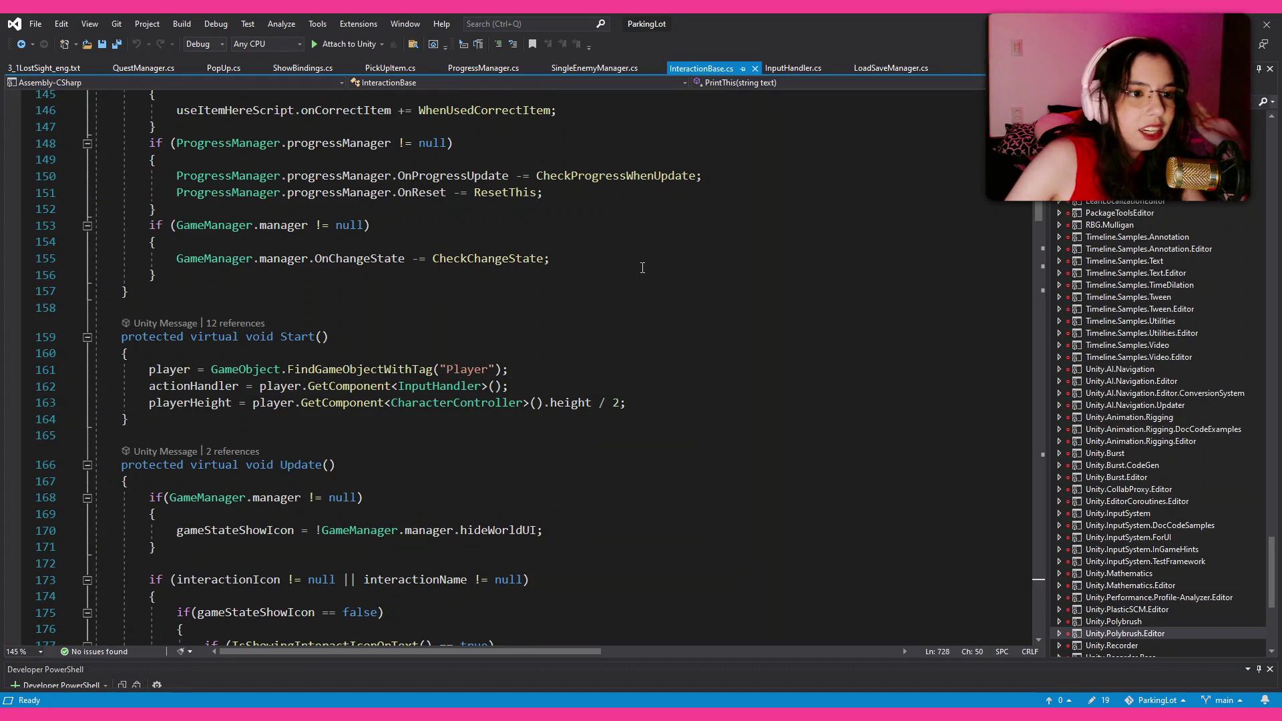
scroll(643, 268, "down", 9)
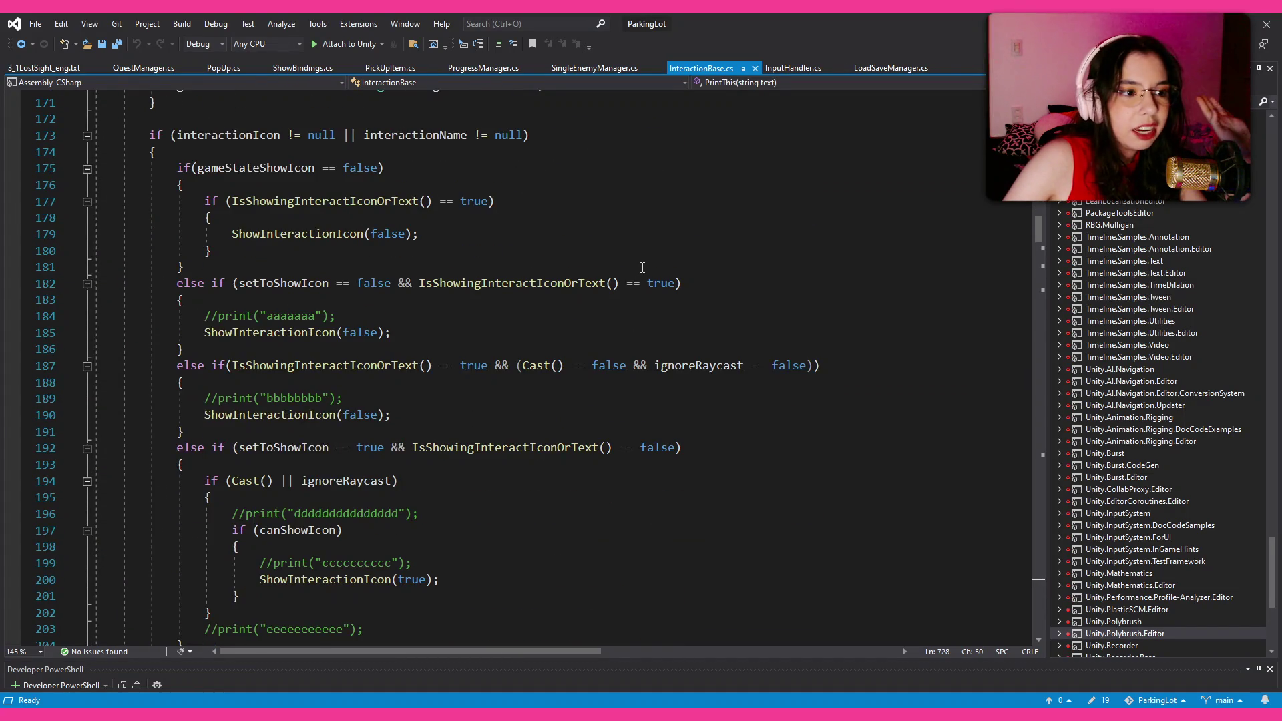
scroll(642, 268, "down", 20)
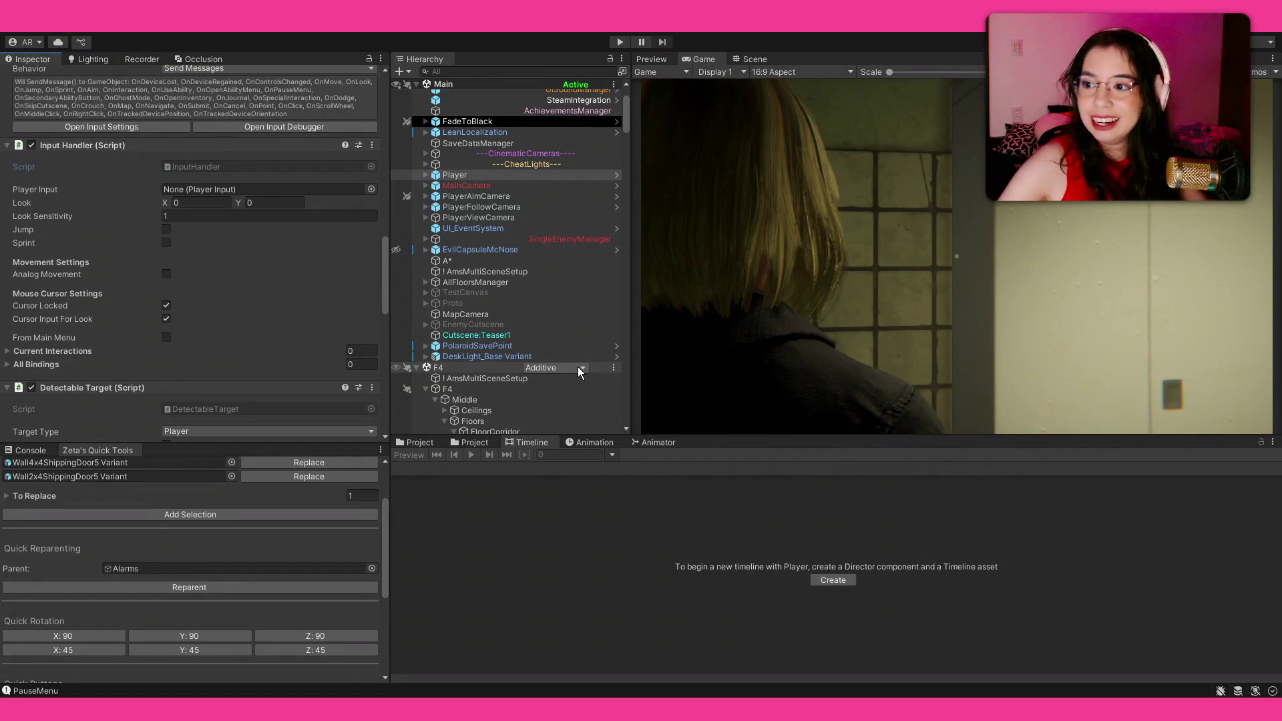
Select PlayerViewCamera to show its Cinemachine Volume Settings with Custom Target focus and -0.27 offset.
scroll(233, 294, "up", 6)
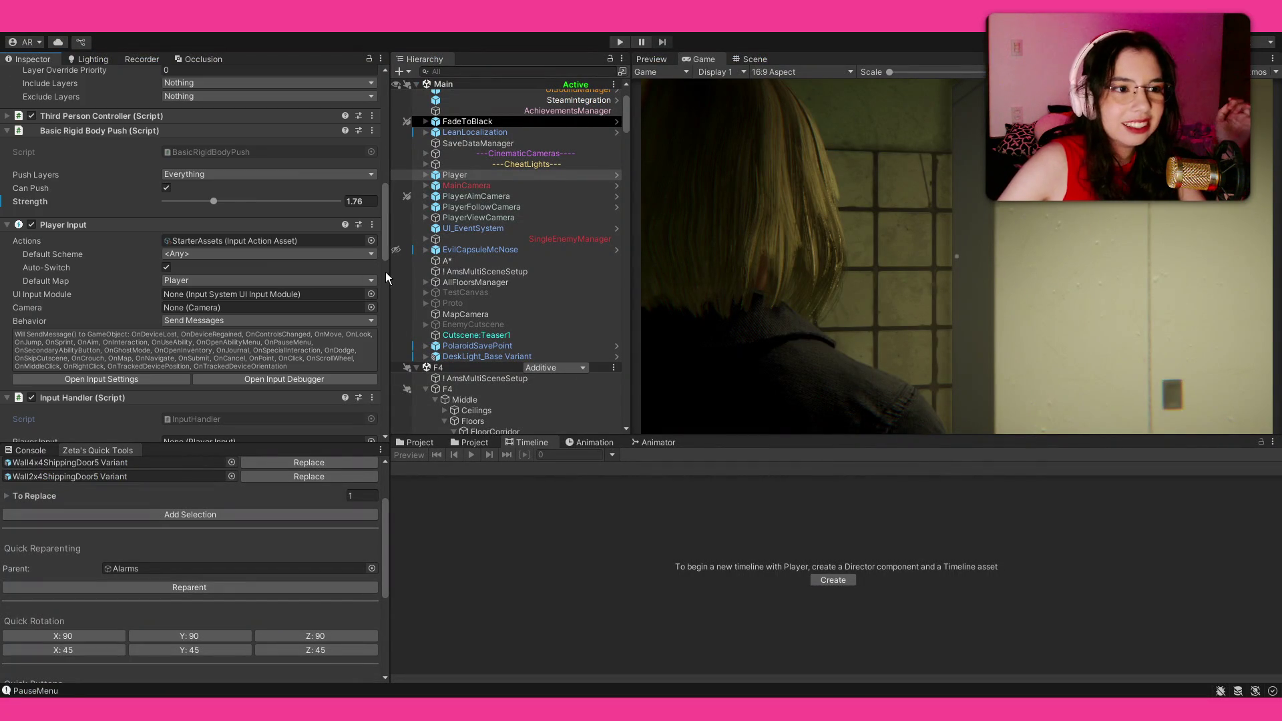
scroll(492, 294, "up", 3)
left_click(491, 300)
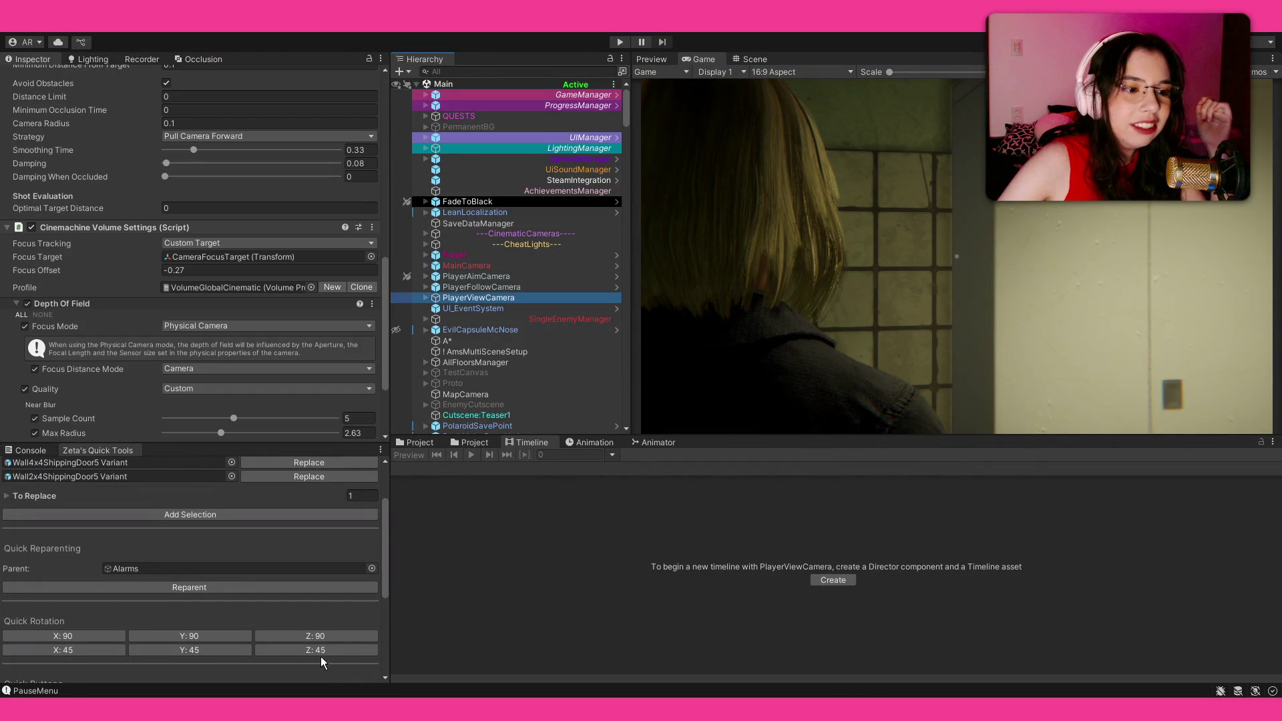